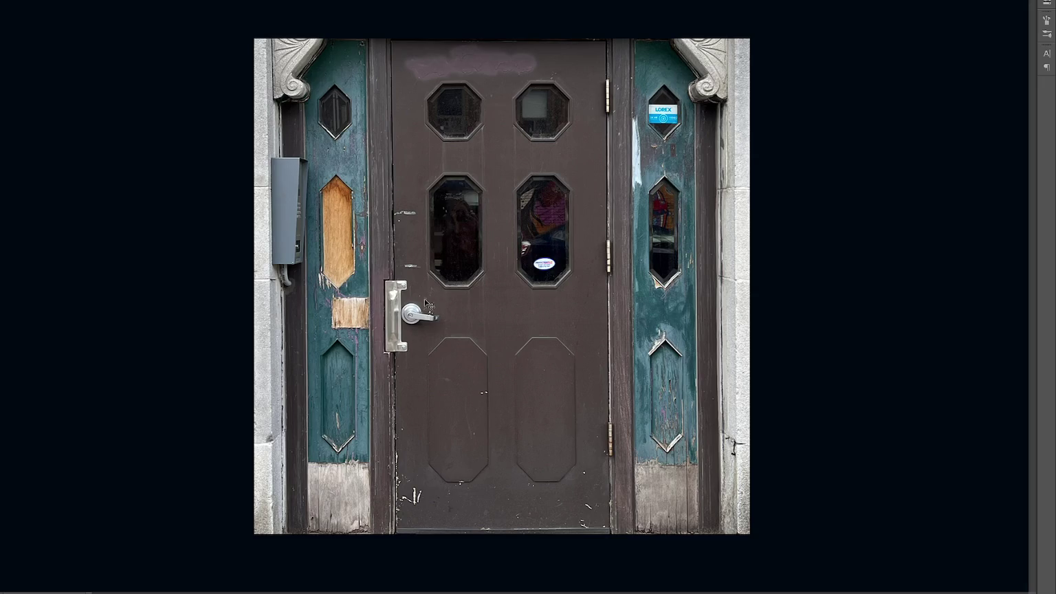
- Zoom in and patch the silver lever handle and latch plate with plain door surface
key(ctrl+plus)
key(ctrl+plus)
key(ctrl+plus)
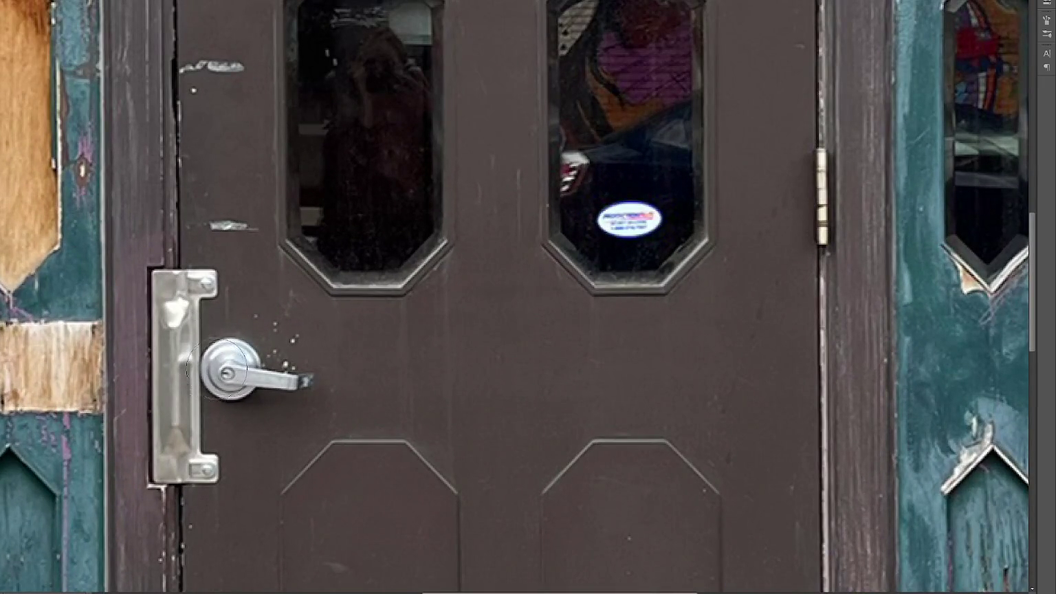
click(236, 363)
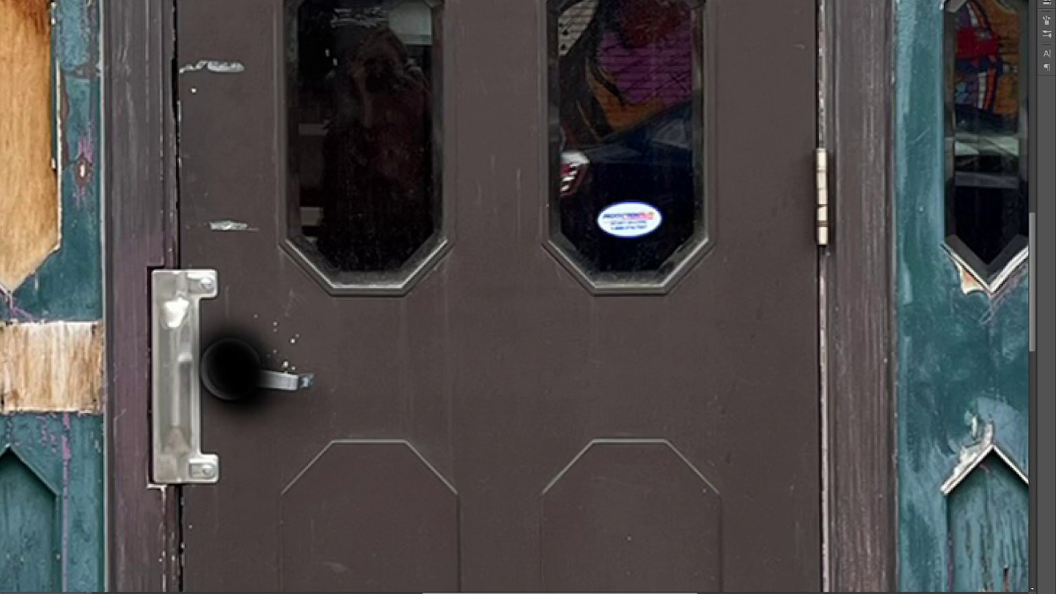
mouse_move(148, 364)
mouse_down()
mouse_move(275, 384)
mouse_move(184, 431)
mouse_move(200, 472)
mouse_move(188, 389)
mouse_move(205, 286)
mouse_move(155, 431)
mouse_move(183, 482)
mouse_up()
key(ctrl+z)
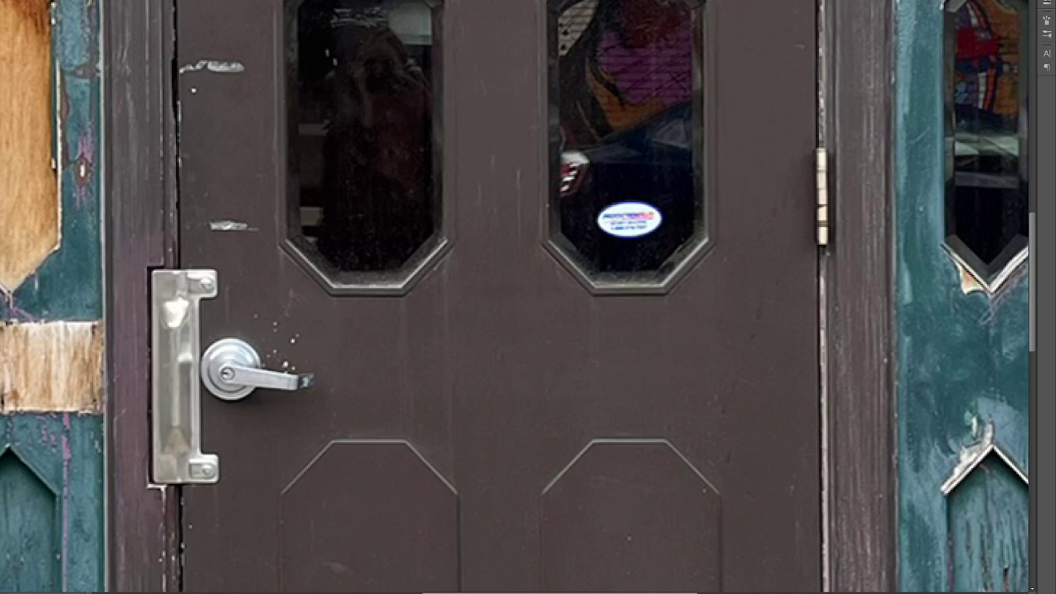
drag(268, 373, 261, 21)
scroll(212, 304, down, 1)
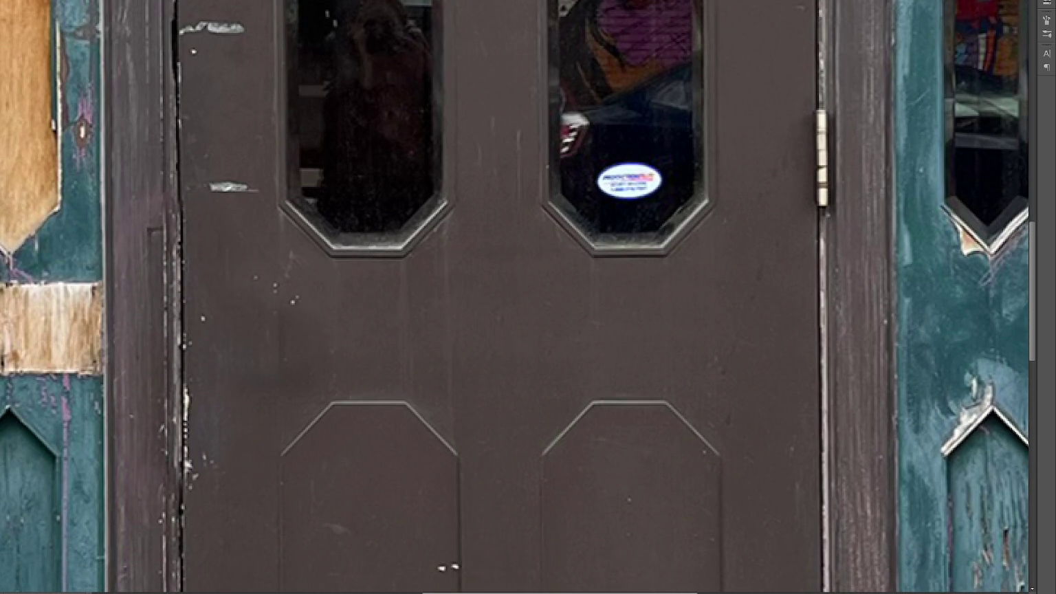
- Enlarge the brush to touch up the patched area, then view the whole door
key(F5)
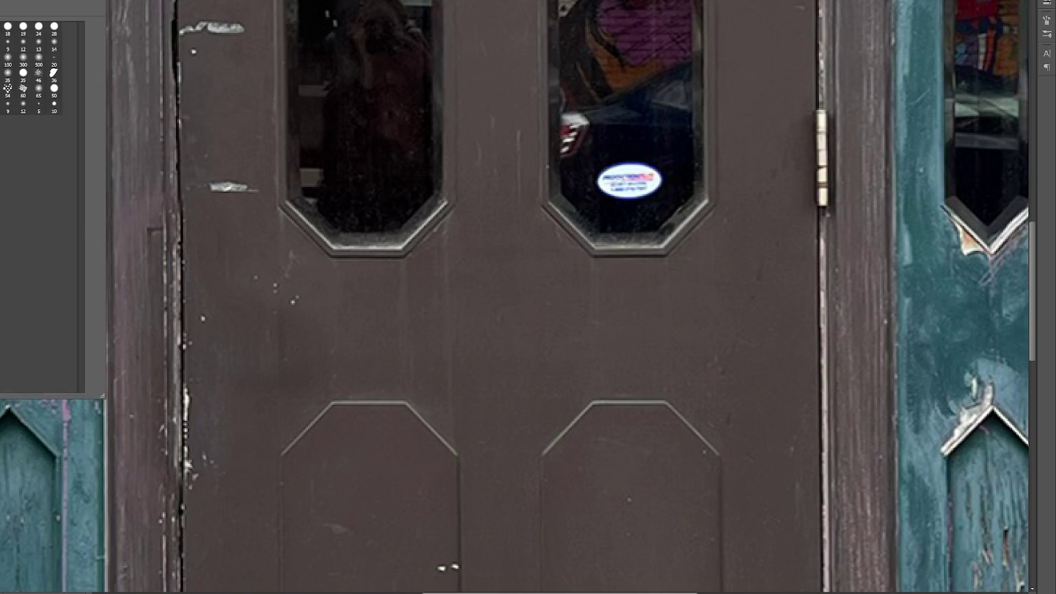
key(F5)
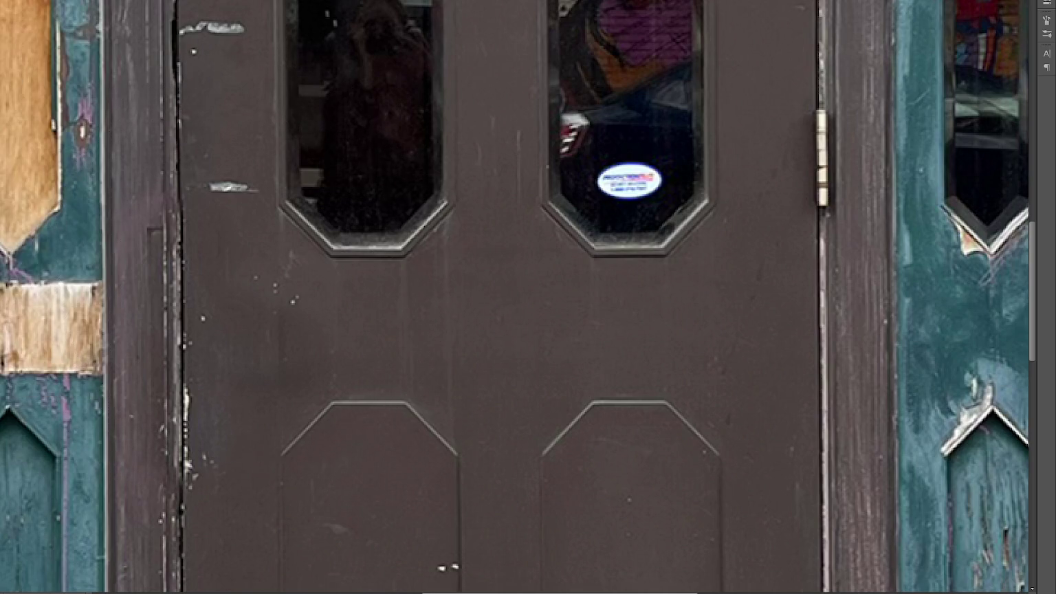
key(F5)
key(F5)
scroll(309, 247, down, 2)
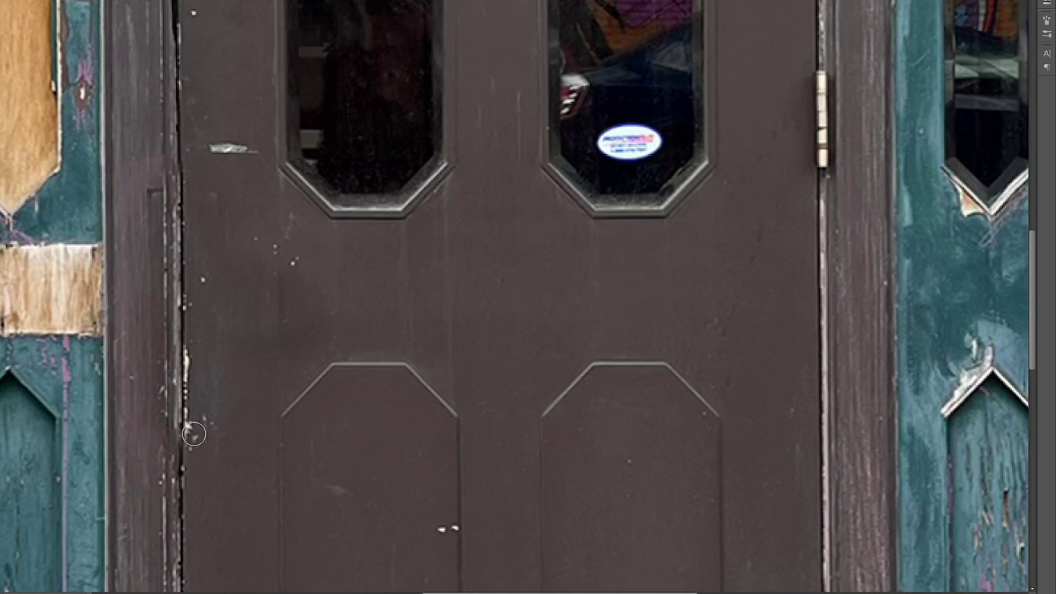
scroll(351, 342, down, 2)
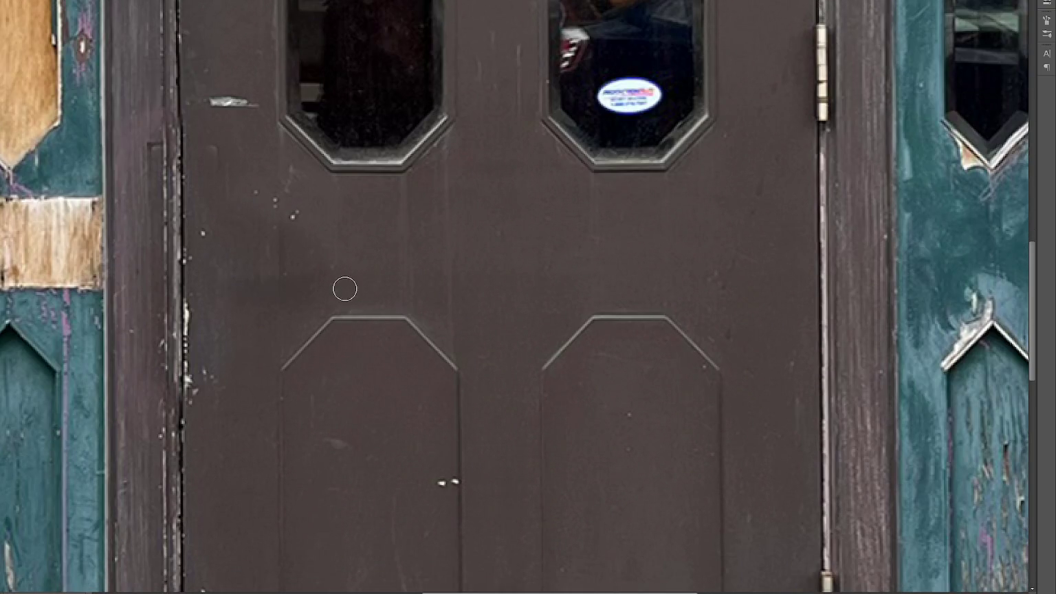
key(bracketright)
key(bracketright)
key(bracketright)
scroll(476, 365, down, 1)
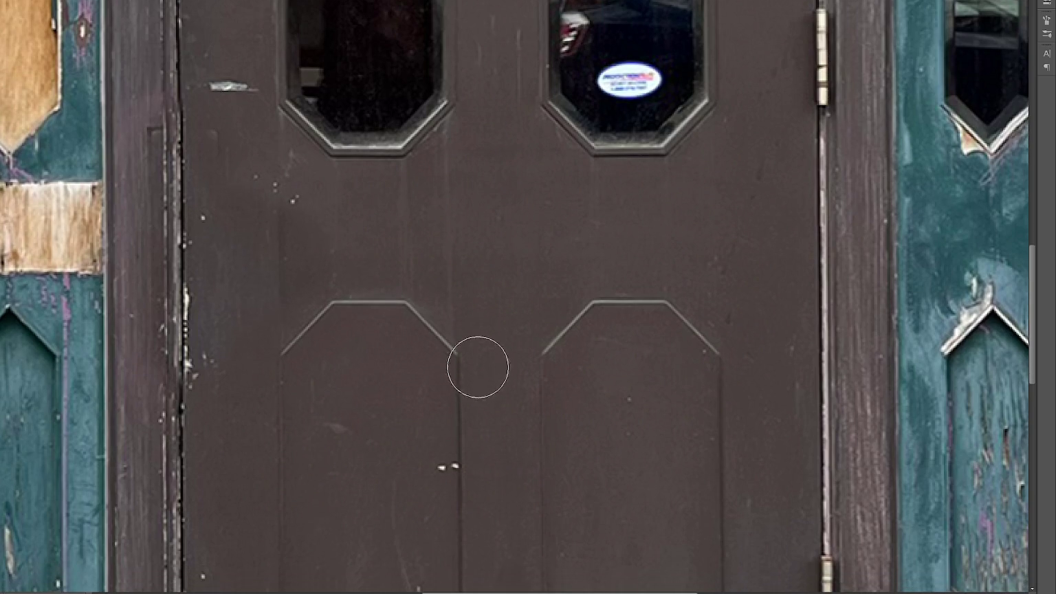
key(ctrl+0)
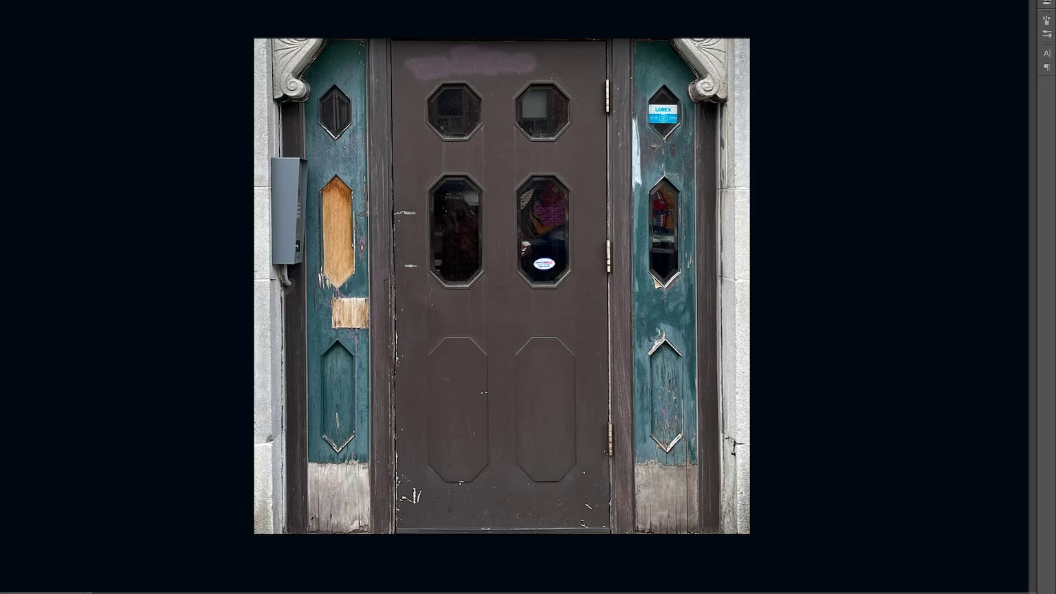
- Compare the handle removal, then slide the copied left window glass over the right window and commit
key(ctrl+z)
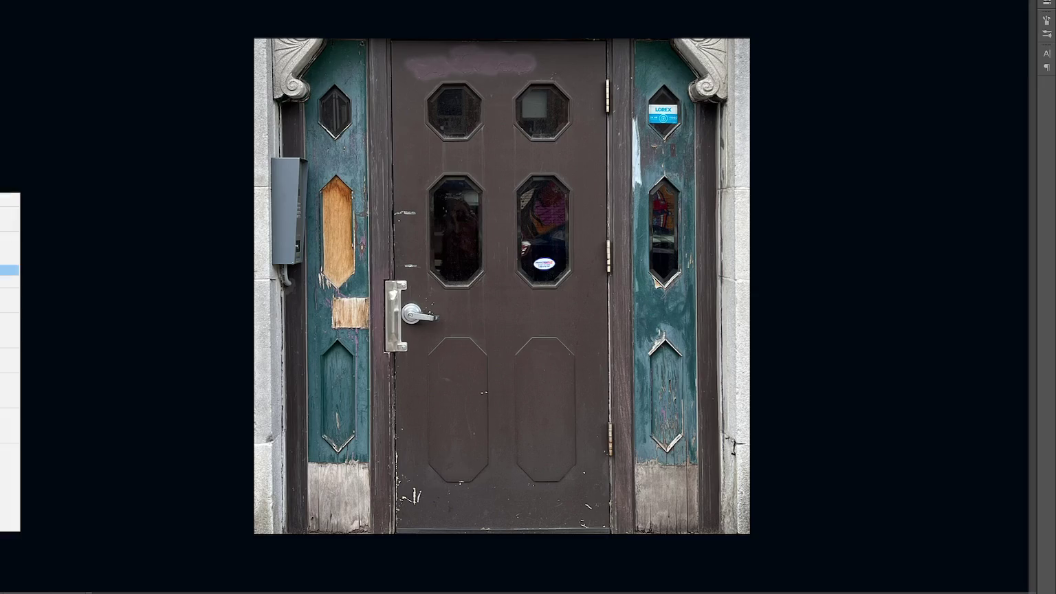
key(ctrl+shift+z)
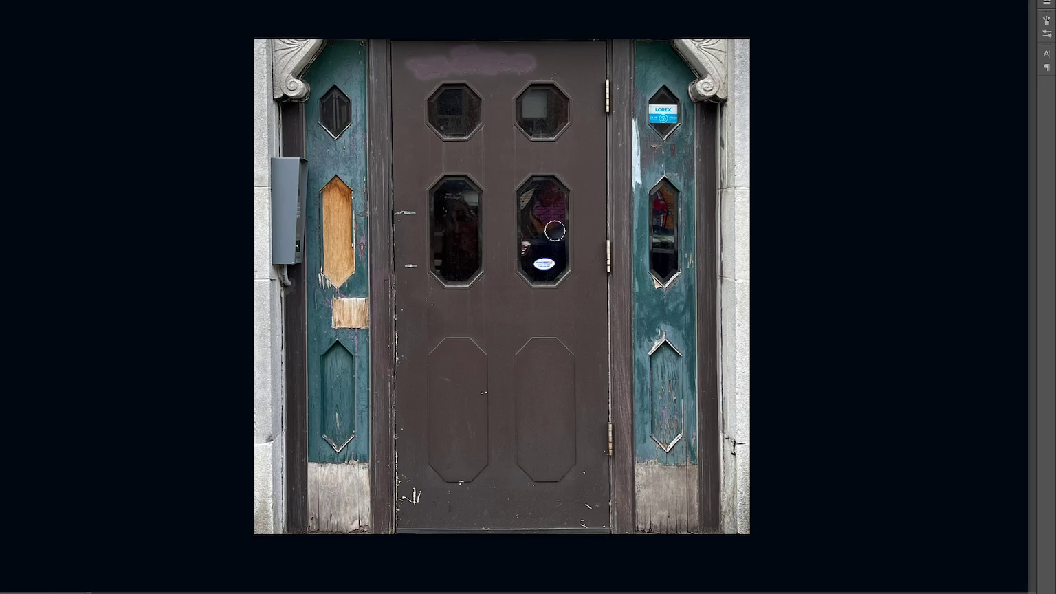
drag(372, 259, 500, 289)
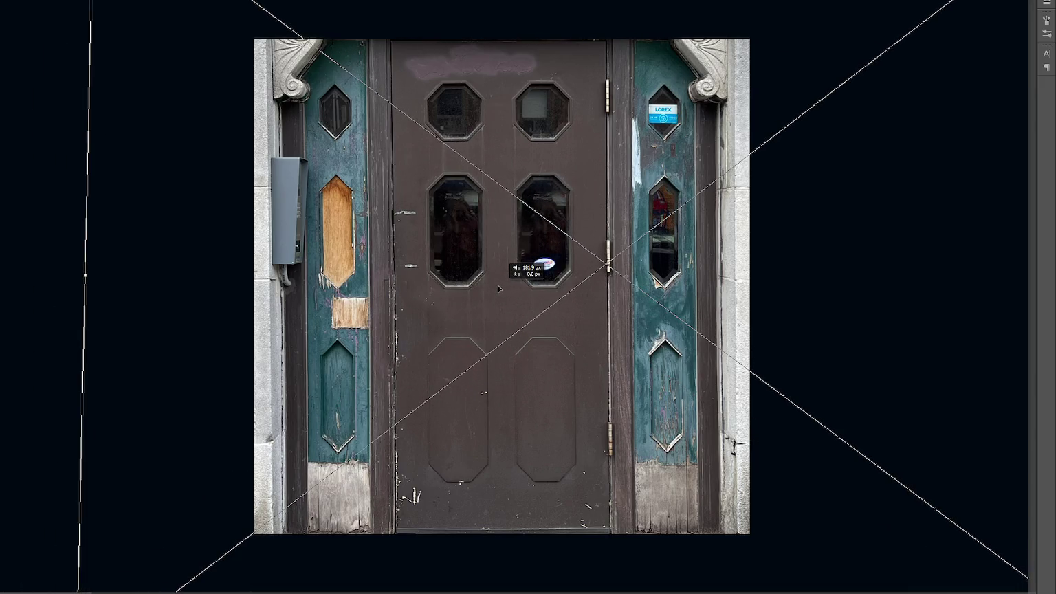
key(Return)
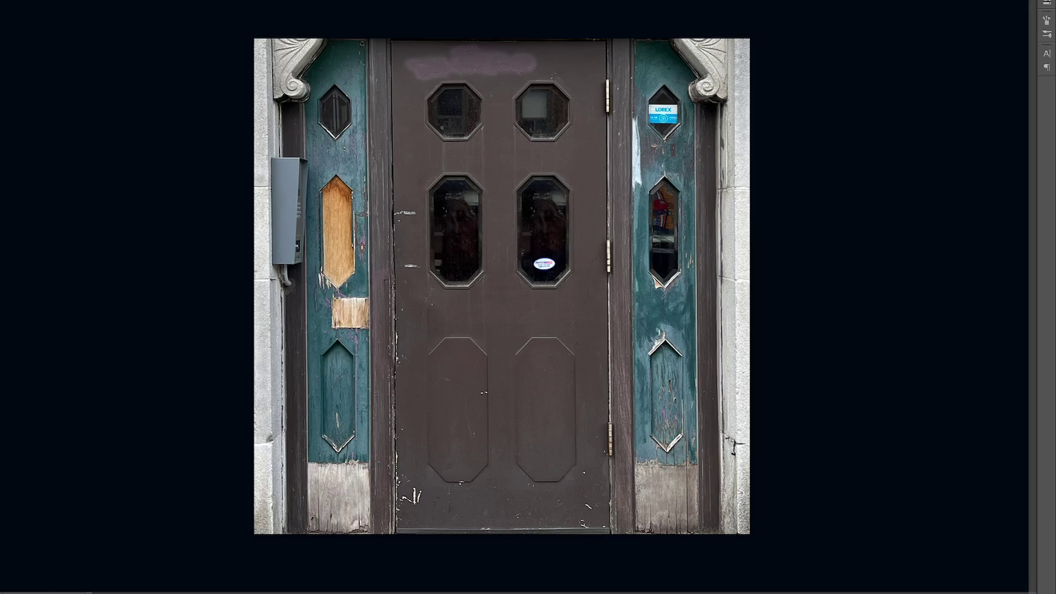
key(alt+Tab)
- Browse for a diffuse map file in Materialize, then cancel without loading anything
click(82, 98)
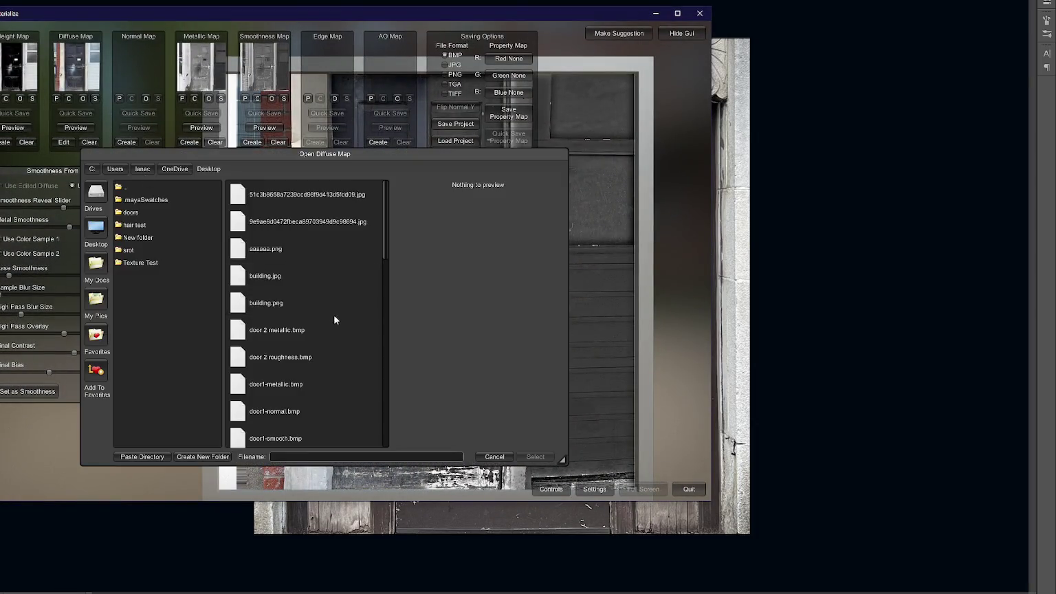
scroll(320, 269, down, 5)
scroll(319, 268, up, 3)
scroll(319, 269, down, 10)
scroll(319, 273, up, 6)
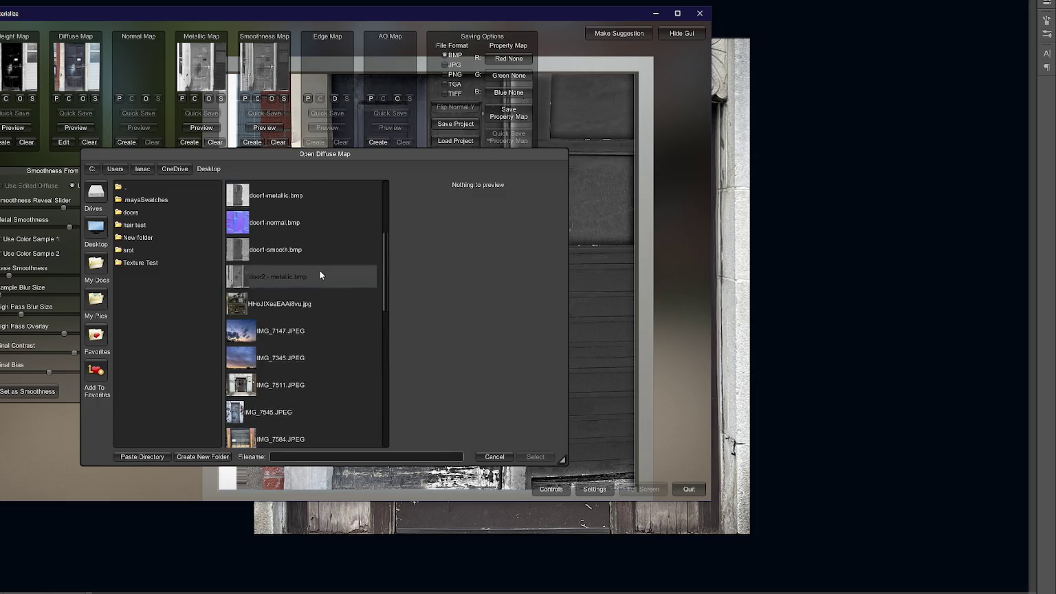
scroll(319, 269, up, 7)
scroll(317, 265, down, 5)
scroll(319, 268, down, 5)
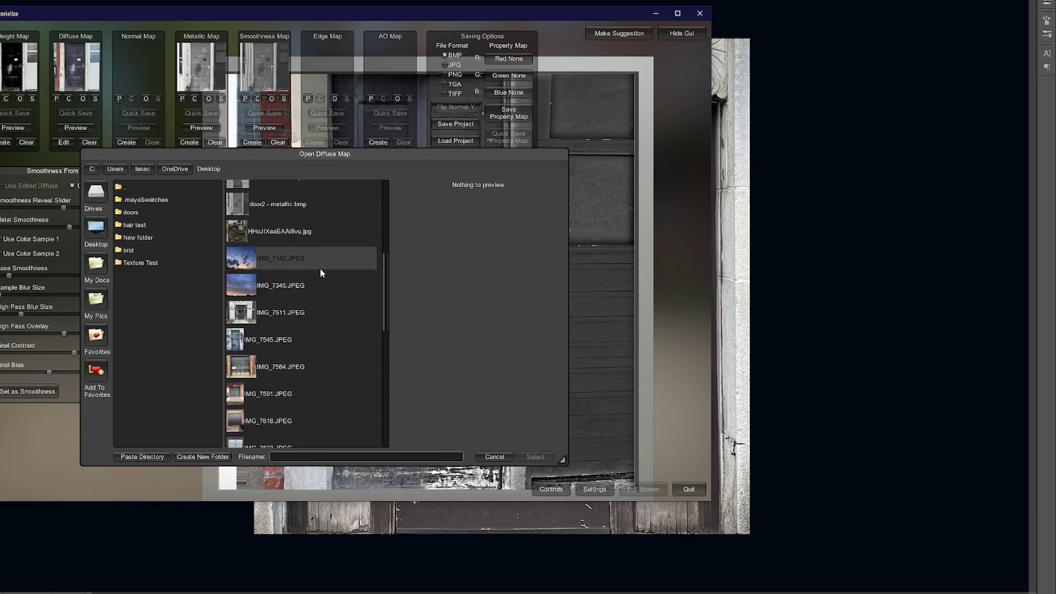
scroll(321, 268, down, 10)
scroll(320, 269, up, 10)
scroll(320, 267, up, 6)
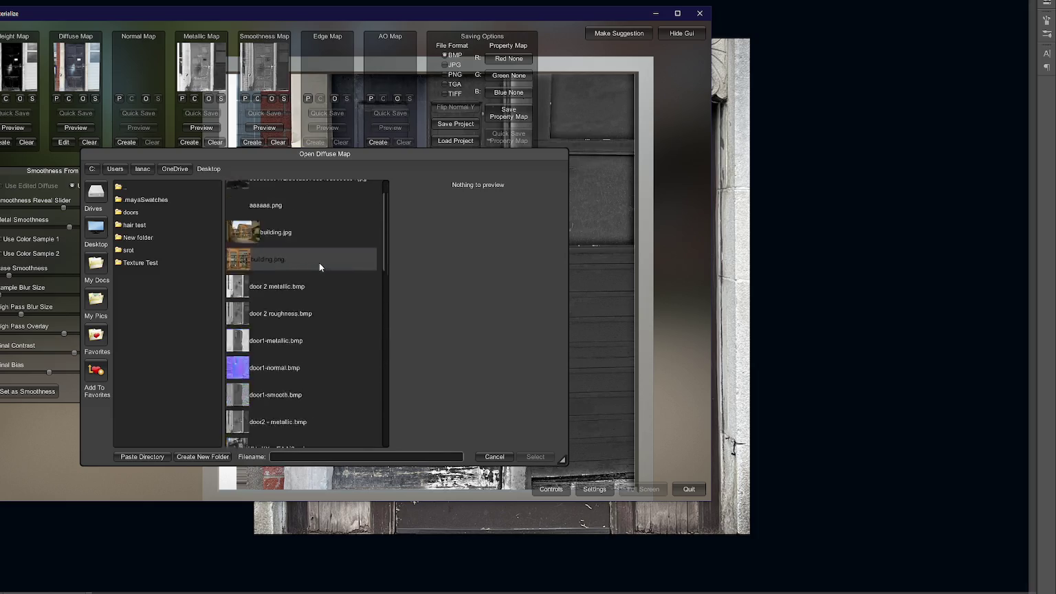
scroll(319, 262, down, 4)
click(489, 456)
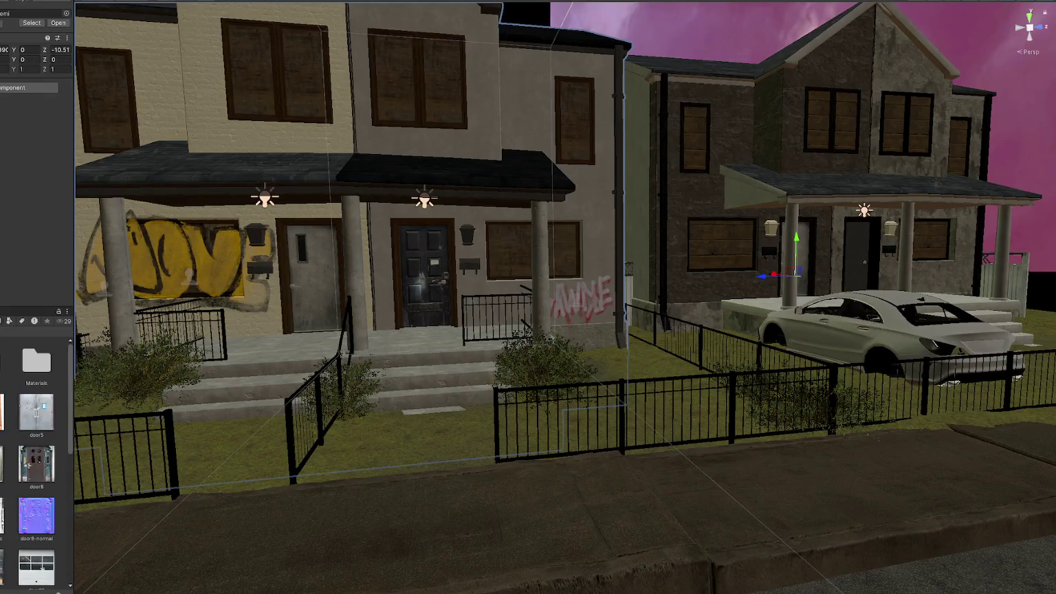
- Copy the door8 texture's file path from Unity's Project panel
scroll(36, 467, down, 5)
right_click(41, 392)
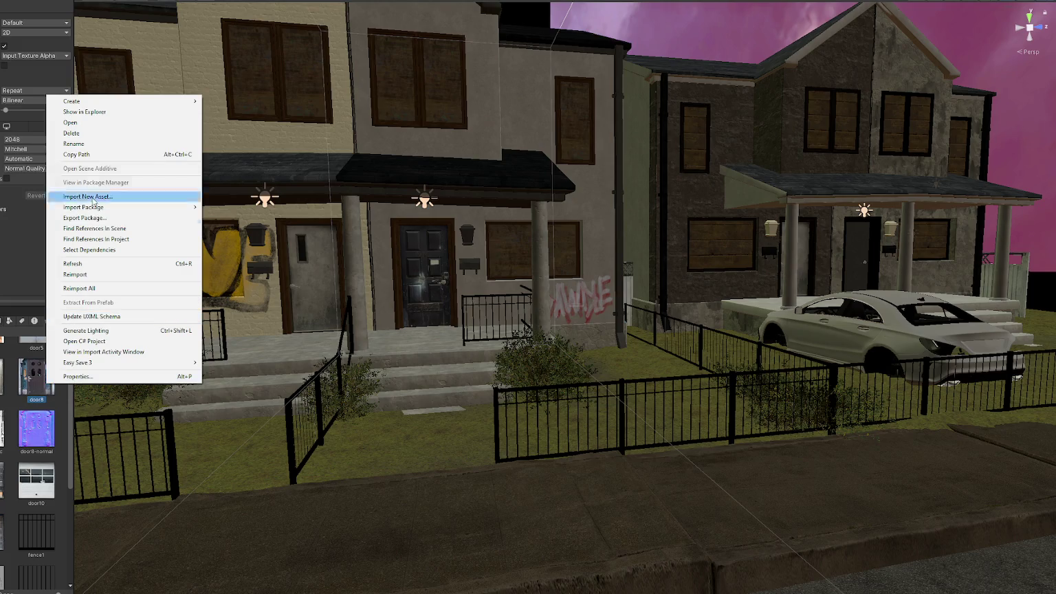
click(75, 112)
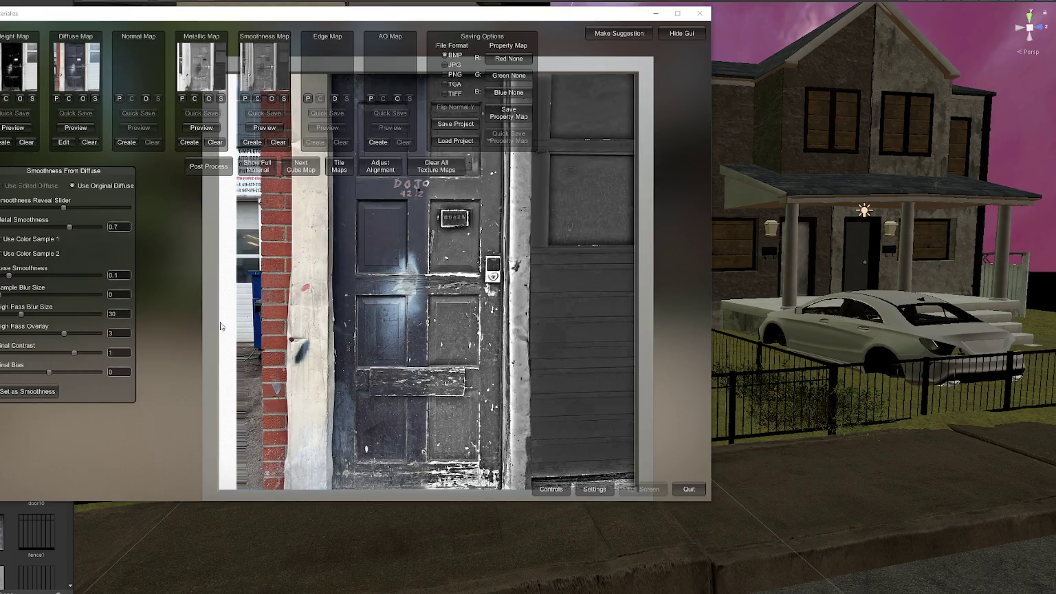
- Load door8b.png from the Doors folder as Materialize's diffuse map
click(84, 98)
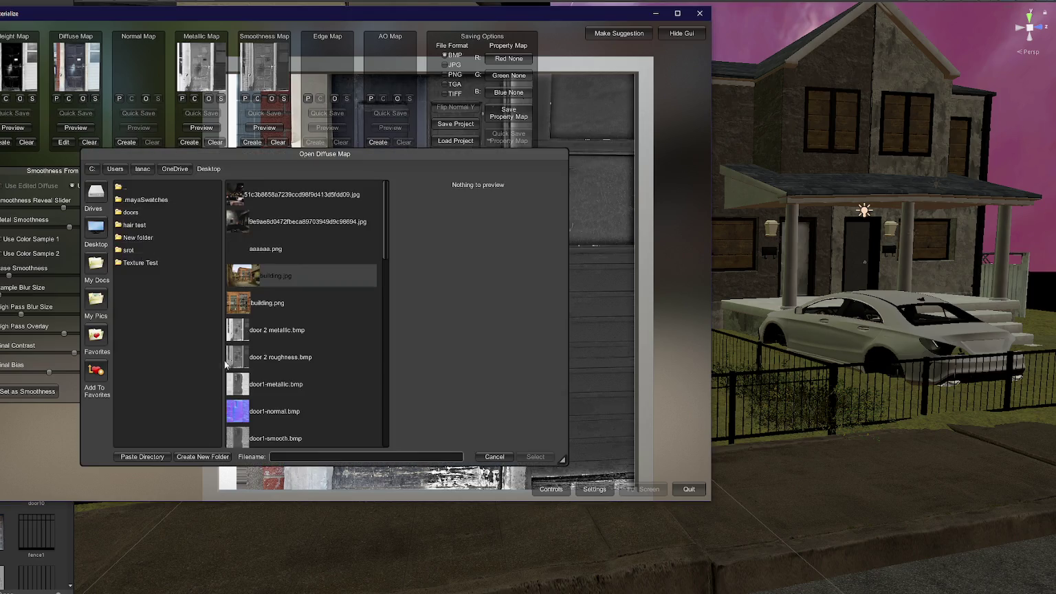
click(141, 456)
double_click(279, 434)
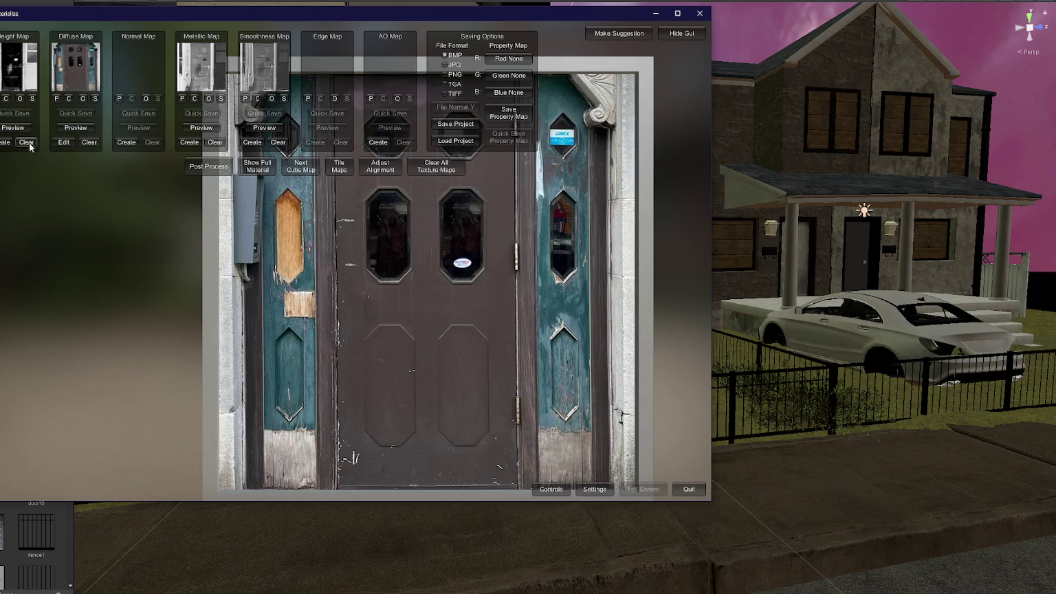
- Generate and apply height, normal, metallic and smoothness maps from the door image
click(7, 142)
click(99, 439)
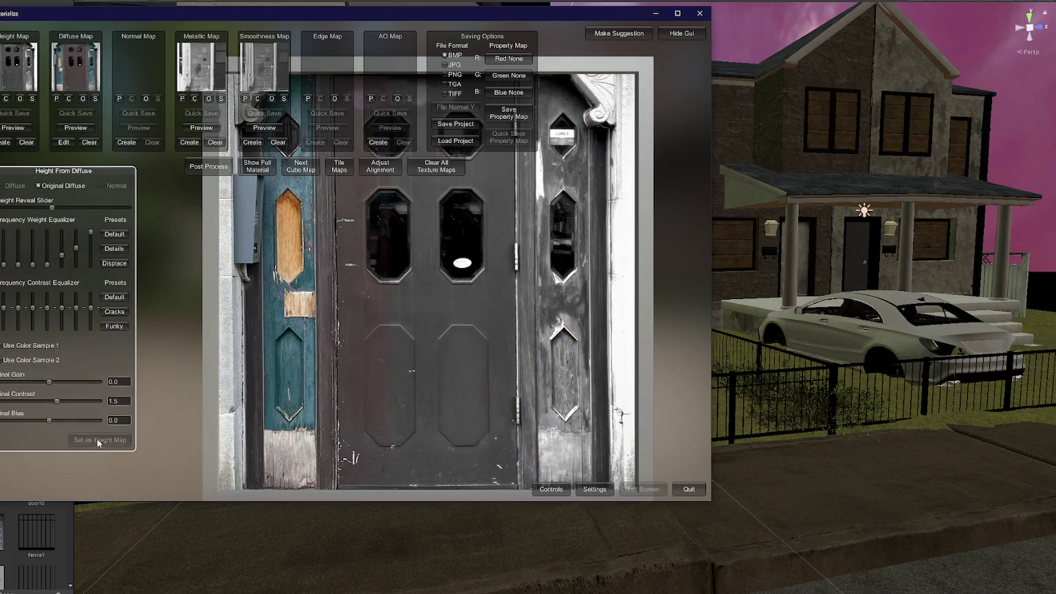
click(126, 142)
click(99, 459)
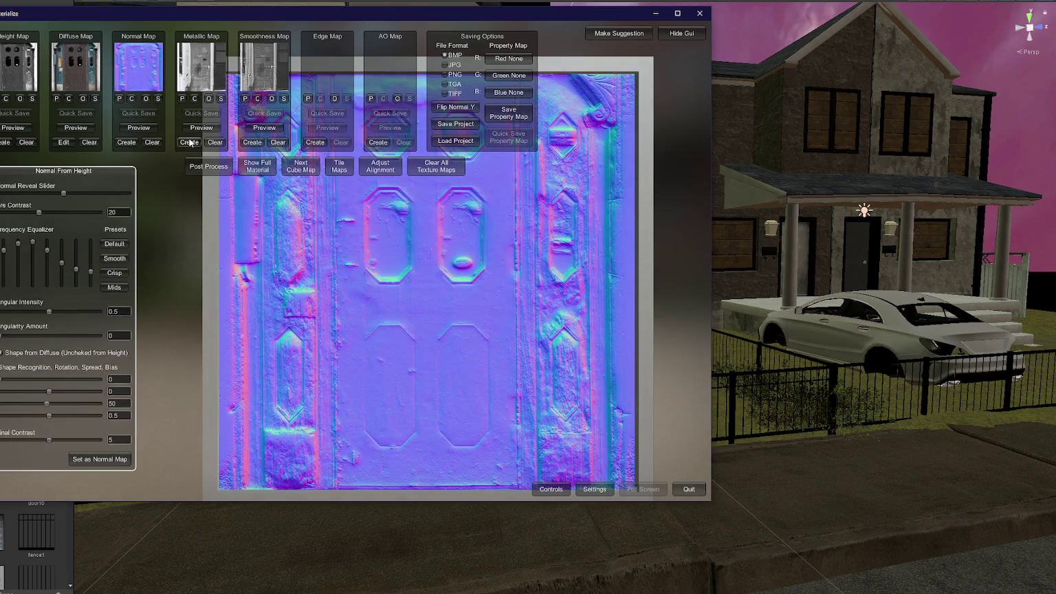
click(189, 143)
click(252, 142)
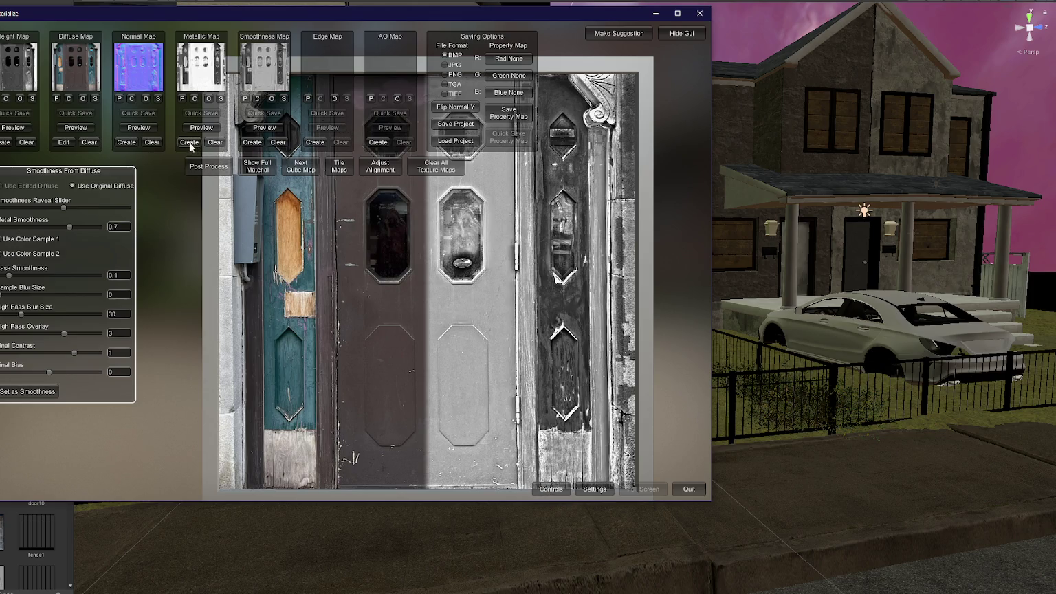
- Save the metallic map as a file in the Doors folder
click(219, 100)
click(300, 456)
text(door8-meta)
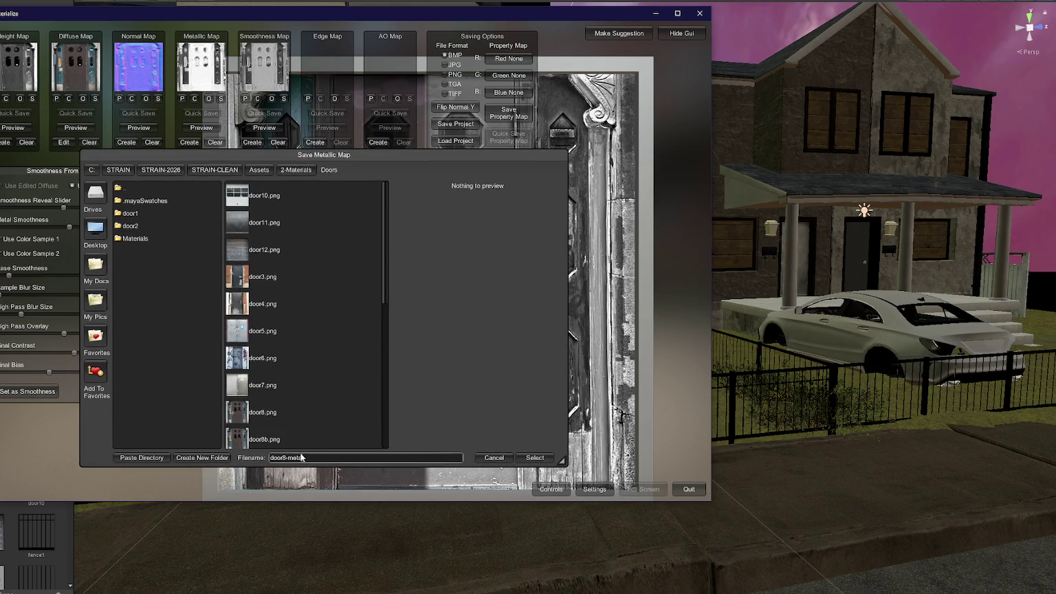
key(Return)
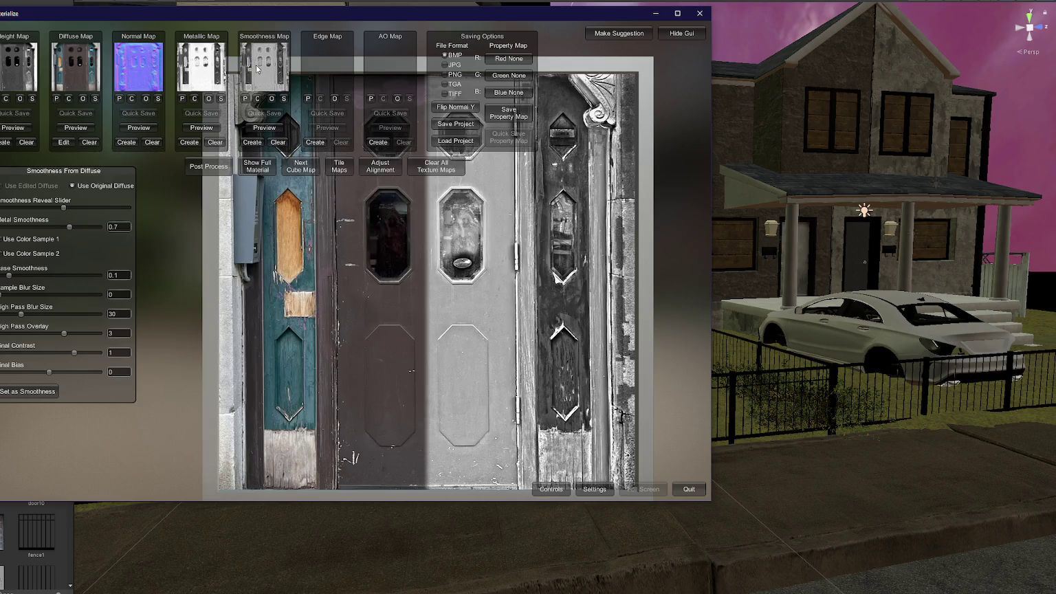
- Apply the smoothness map and save it under a 'door' file name
click(25, 392)
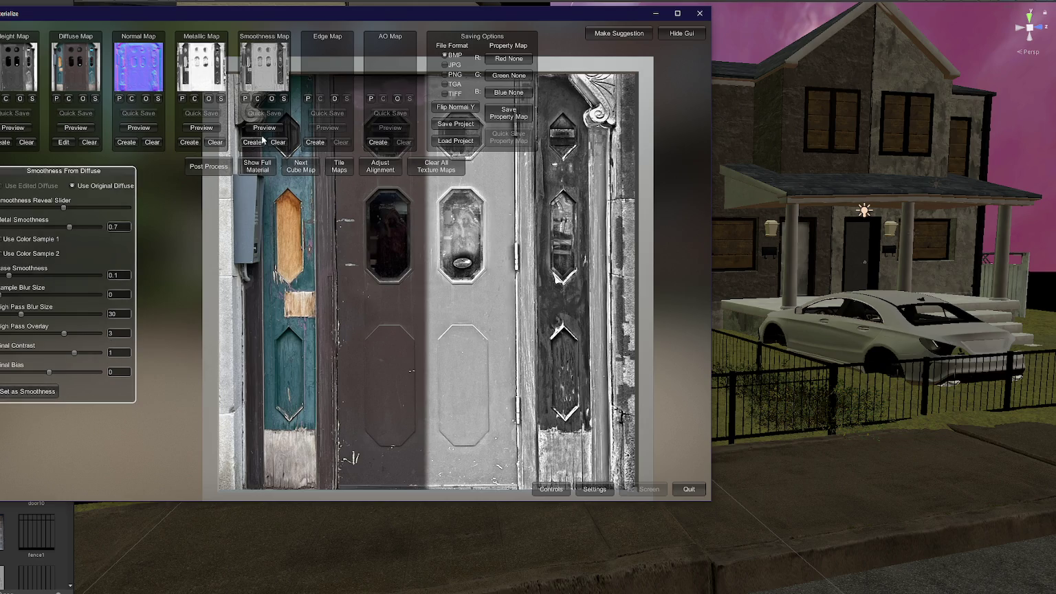
click(281, 99)
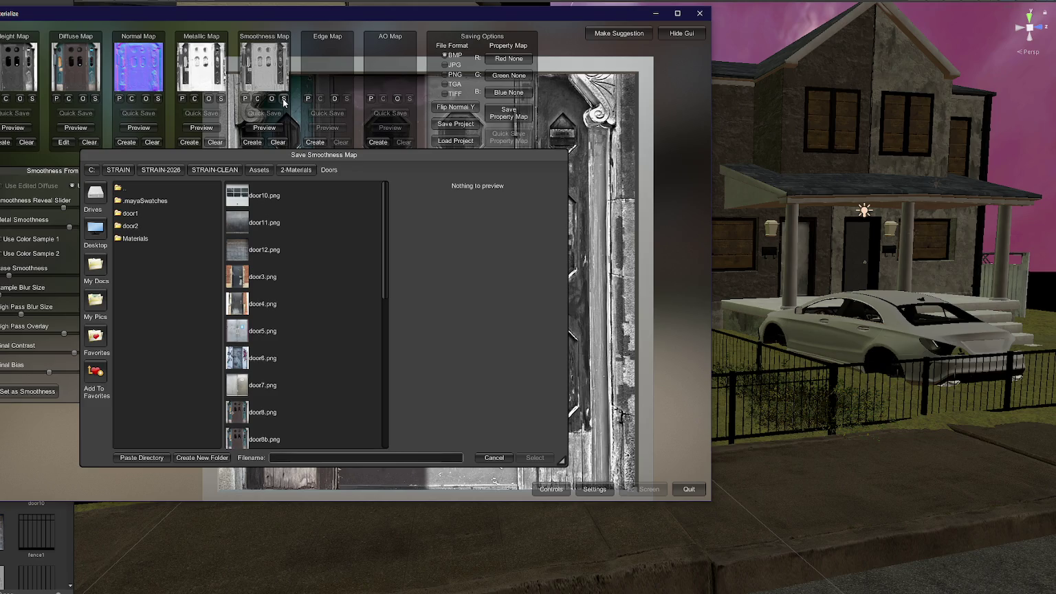
click(350, 458)
text(door80smoothnes)
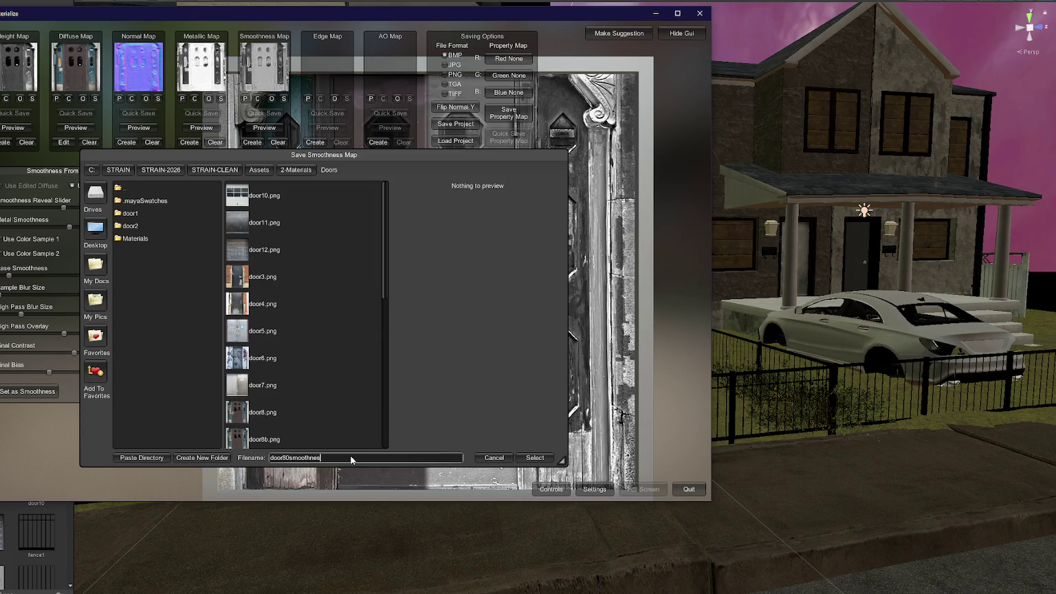
key(Return)
click(655, 13)
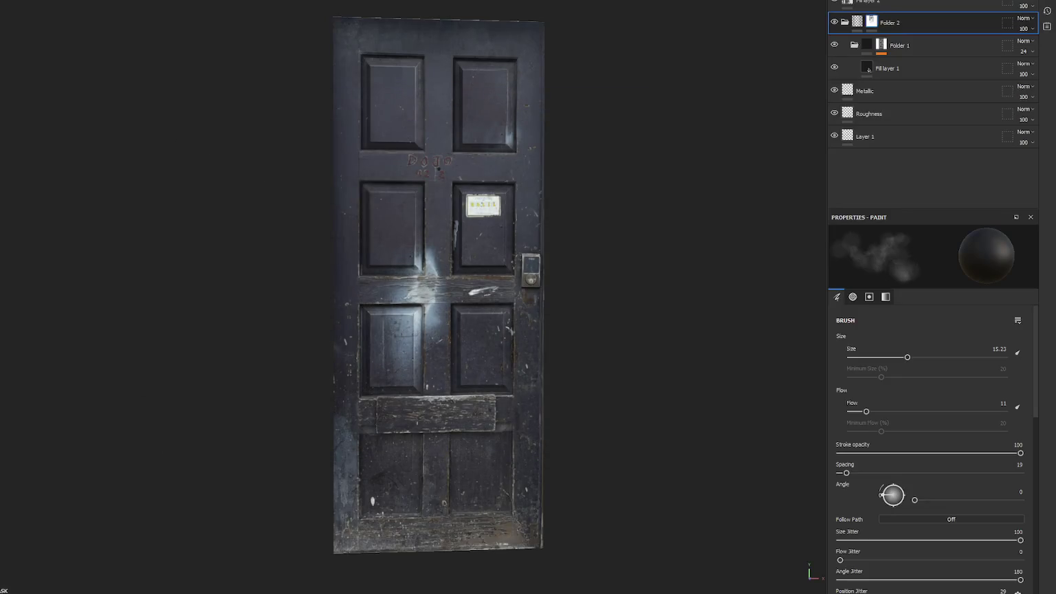
key(ctrl+n)
click(534, 167)
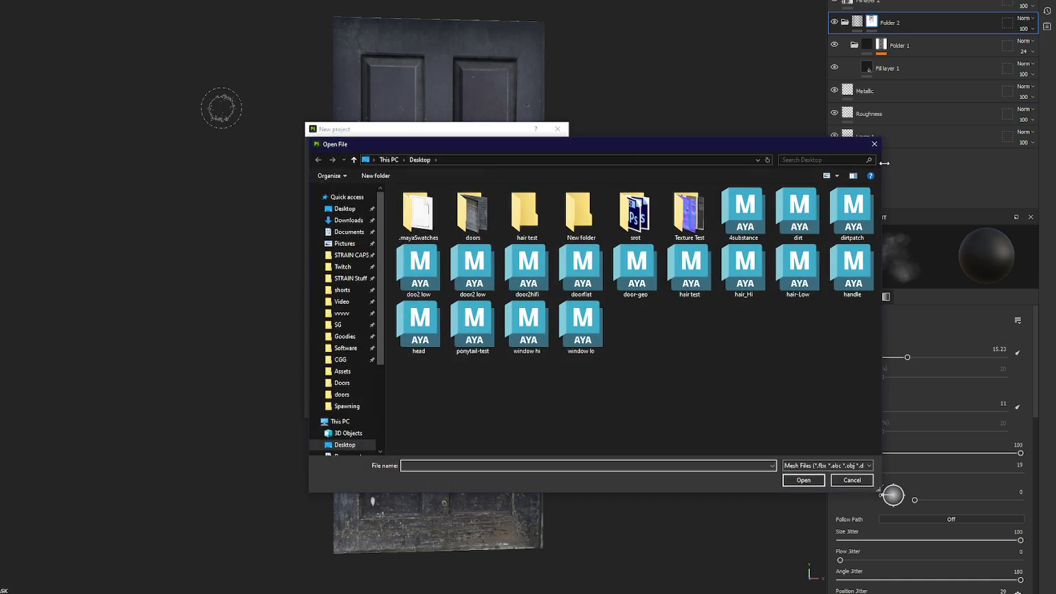
key(Escape)
click(557, 129)
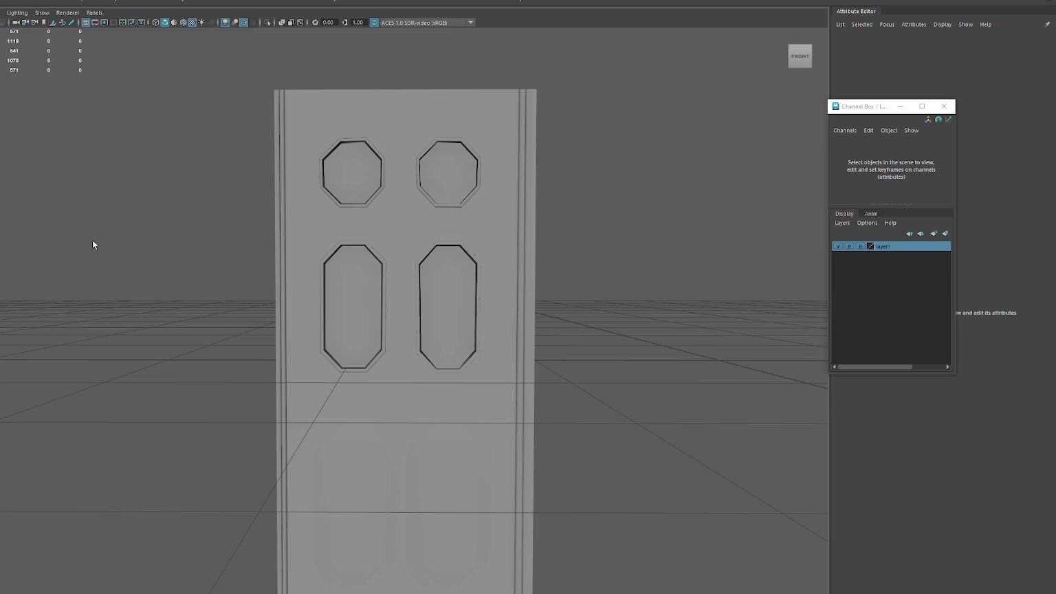
- Select the recessed panel's edges and harden them
click(298, 290)
click(212, 282)
mouse_move(212, 282)
mouse_down()
mouse_move(150, 299)
mouse_move(288, 162)
mouse_up()
click(295, 165)
scroll(418, 255, up, 5)
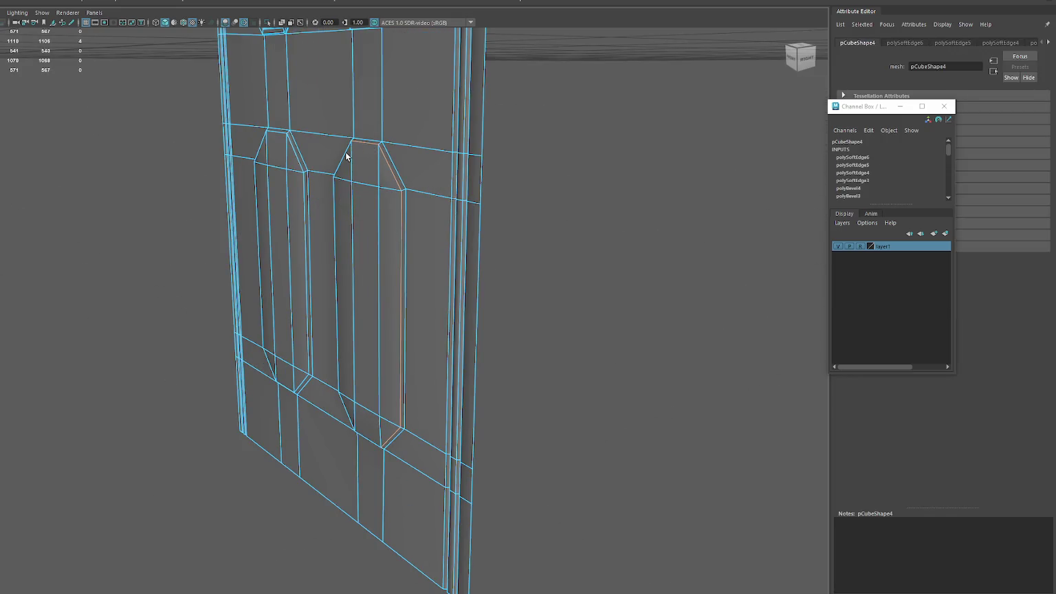
shift+click(303, 217)
shift+click(264, 142)
shift+click(369, 441)
mouse_move(369, 441)
mouse_down()
mouse_move(417, 347)
mouse_move(627, 276)
mouse_up()
shift+right_click(626, 271)
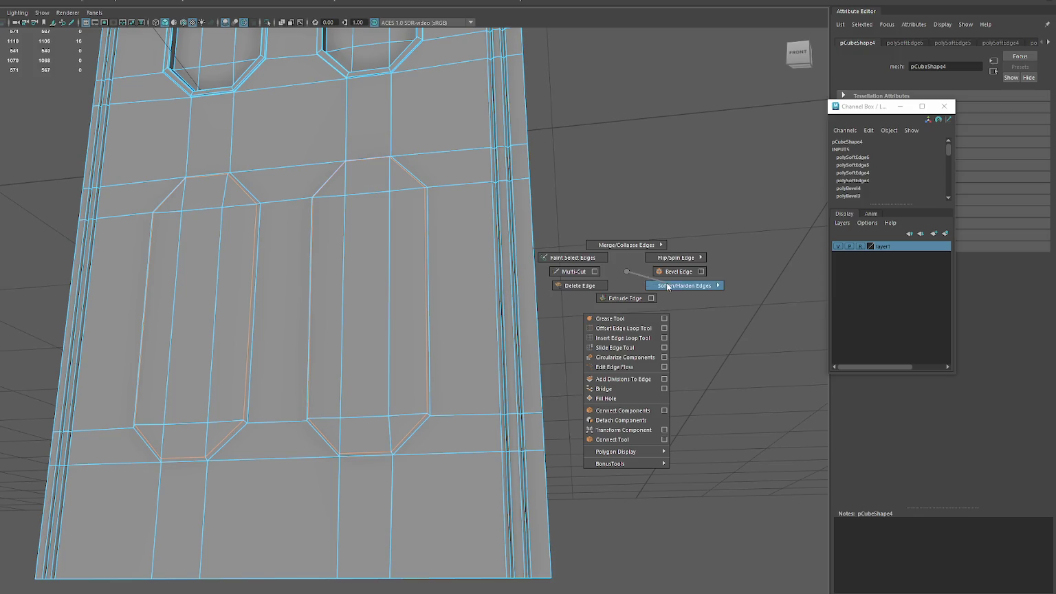
mouse_move(667, 287)
click(701, 293)
- Soften the edge loop inside the right window
click(665, 219)
mouse_move(665, 219)
mouse_down()
mouse_move(461, 248)
mouse_move(457, 287)
mouse_move(436, 287)
mouse_move(443, 266)
mouse_move(452, 285)
mouse_move(426, 285)
mouse_move(476, 280)
mouse_move(422, 278)
mouse_move(436, 292)
mouse_move(444, 287)
mouse_move(358, 160)
mouse_move(403, 280)
mouse_move(433, 288)
mouse_move(477, 272)
mouse_up()
click(495, 267)
right_click(494, 267)
double_click(442, 233)
shift+right_click(687, 177)
mouse_move(804, 195)
mouse_down()
mouse_move(708, 220)
mouse_move(668, 208)
mouse_move(647, 240)
mouse_move(583, 212)
mouse_up()
right_click(669, 208)
click(632, 228)
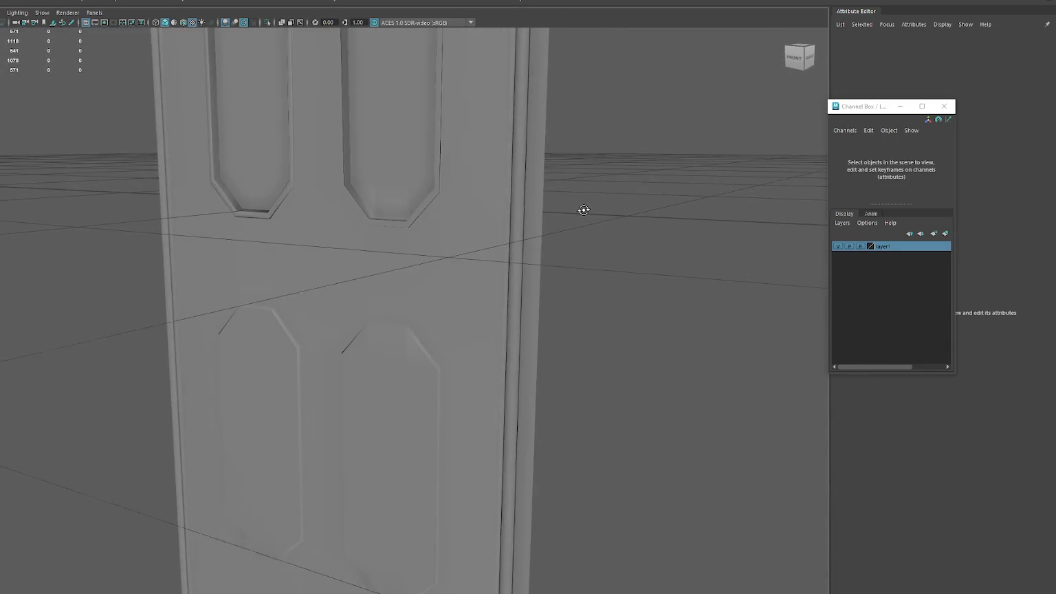
- Select the upper-right panel face, then return to object mode and reselect the whole door
click(391, 174)
key(F11)
click(381, 158)
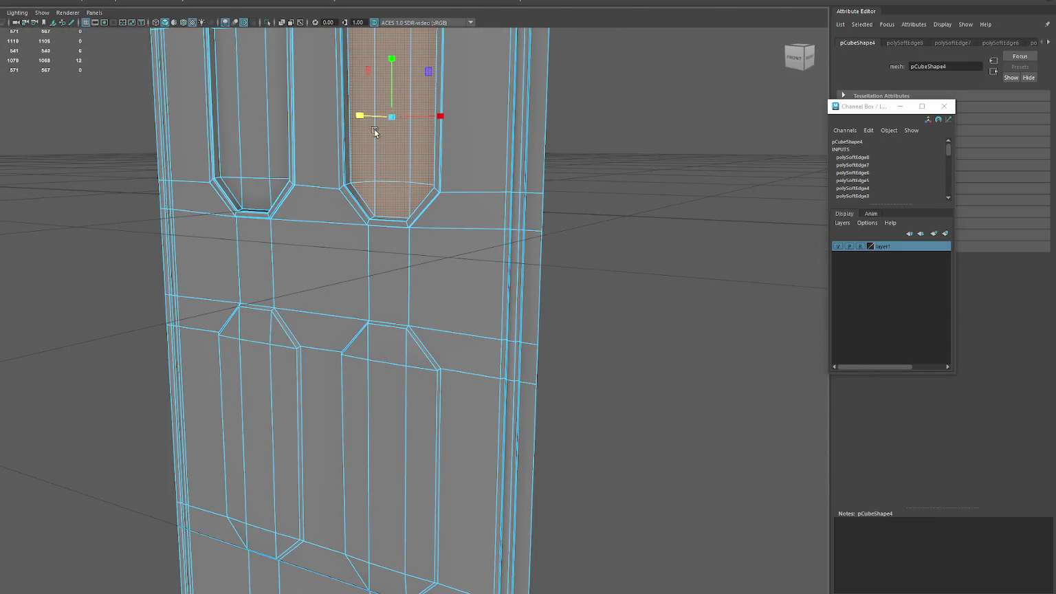
right_click(591, 118)
click(637, 103)
scroll(397, 158, down, 3)
drag(396, 158, 444, 153)
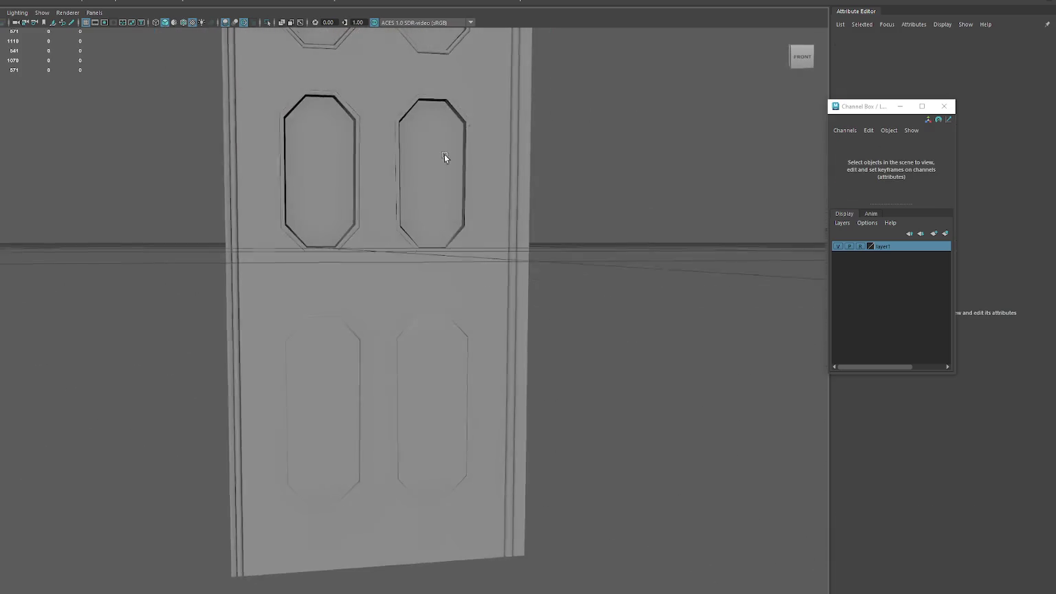
scroll(444, 154, up, 3)
click(409, 185)
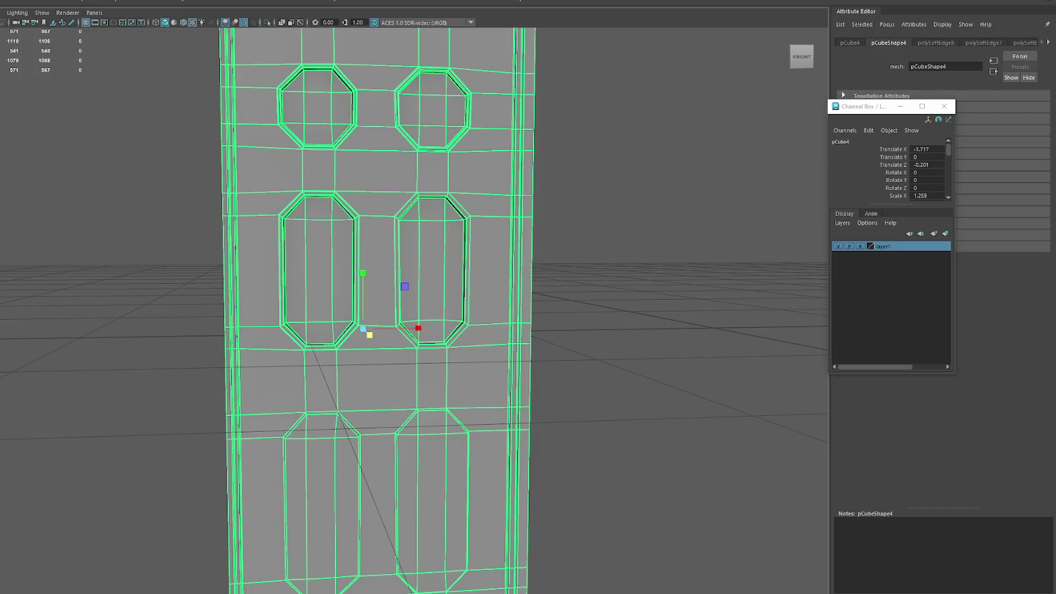
key(ctrl+z)
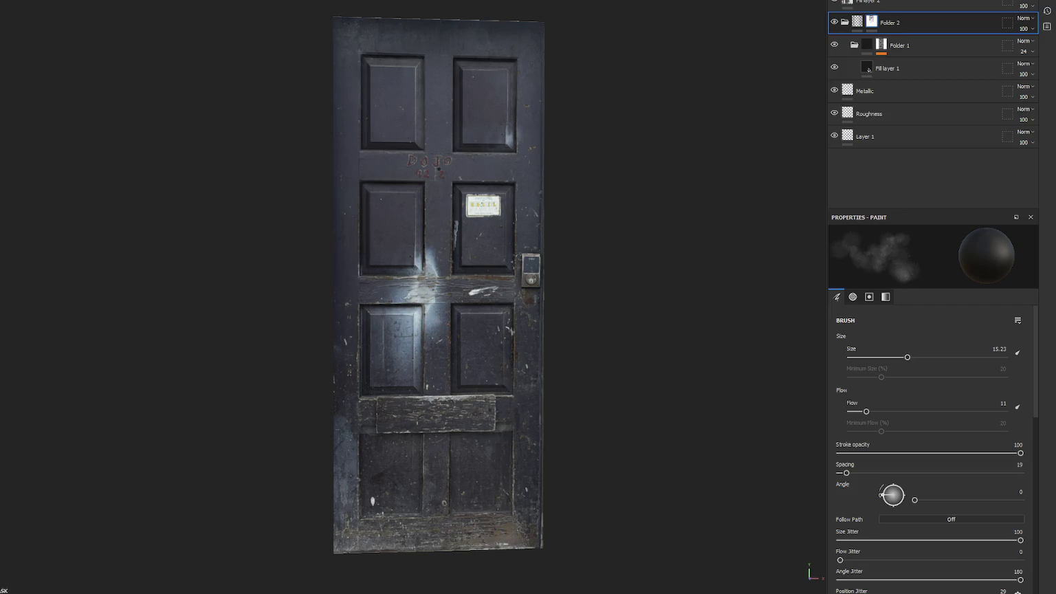
- Create a new project on door8-lo.fbx, discarding the previous door's changes
key(ctrl+n)
click(531, 165)
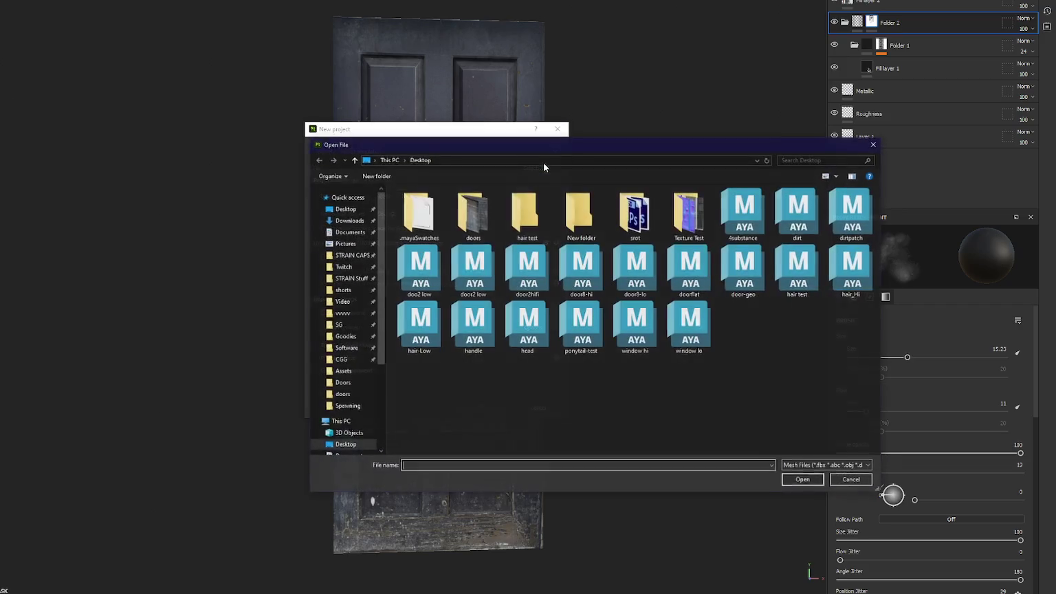
double_click(635, 269)
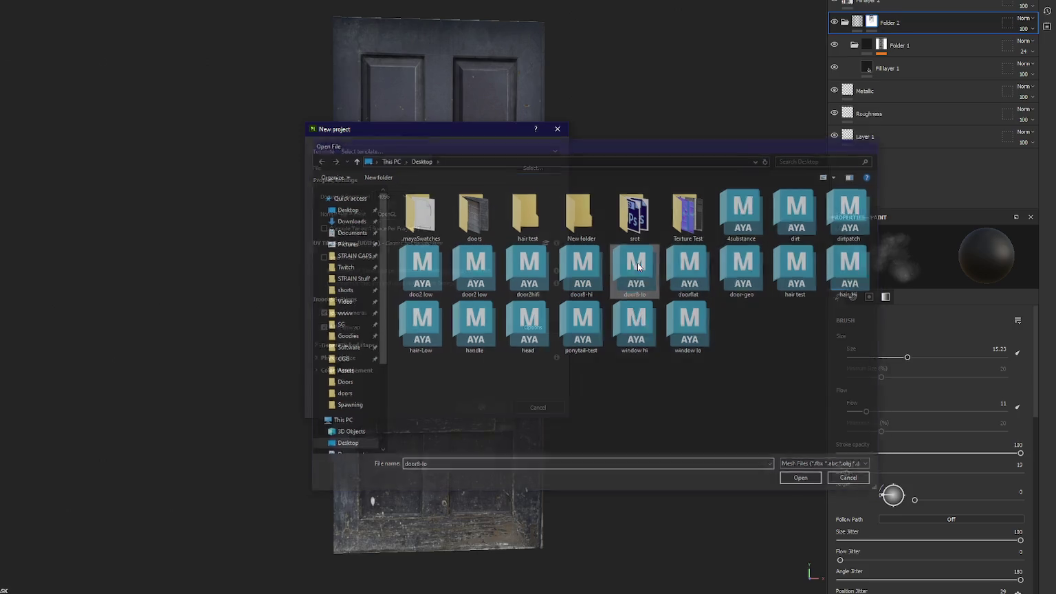
click(488, 409)
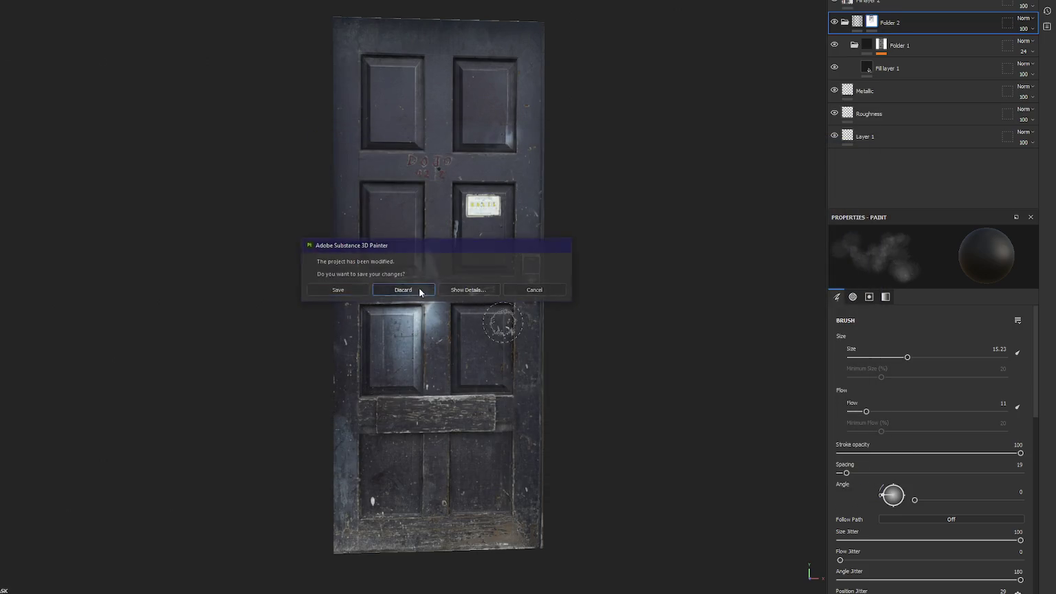
click(420, 289)
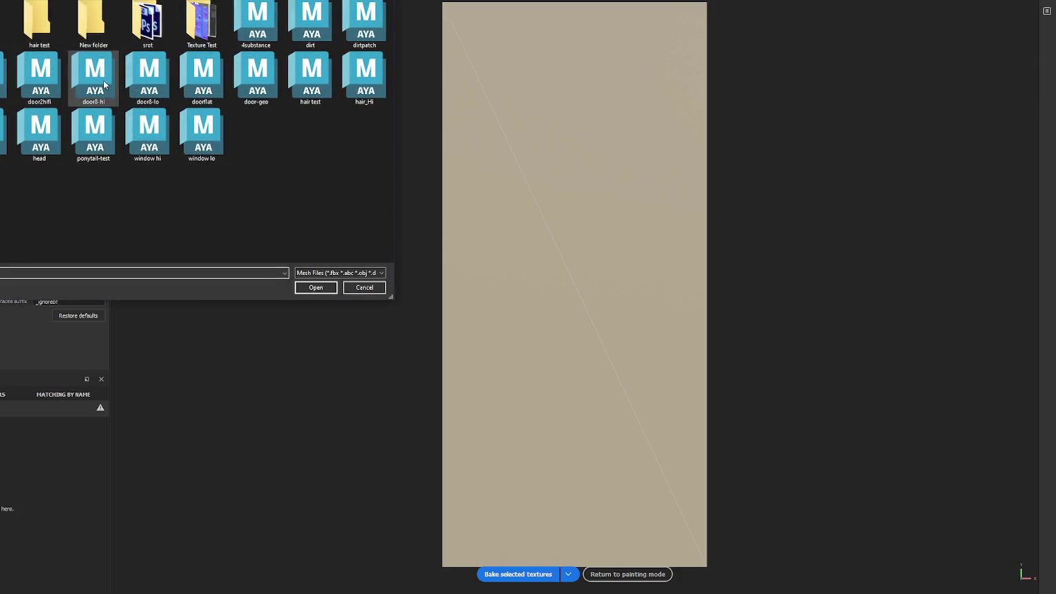
- Bake mesh maps from door8-hi with Supersampling 4x, rebake, and return to painting
click(69, 238)
click(68, 260)
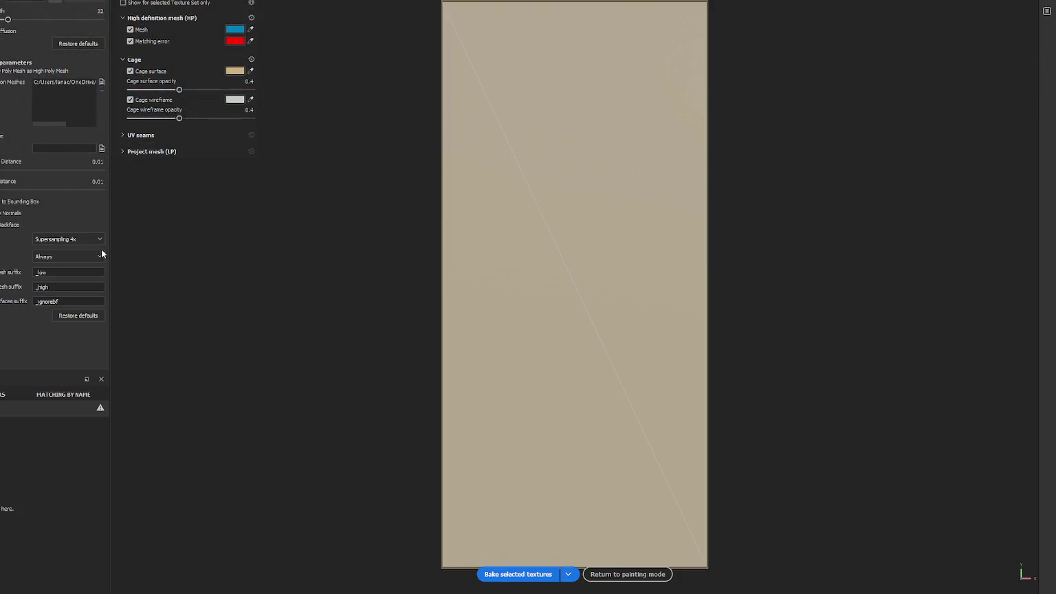
click(491, 576)
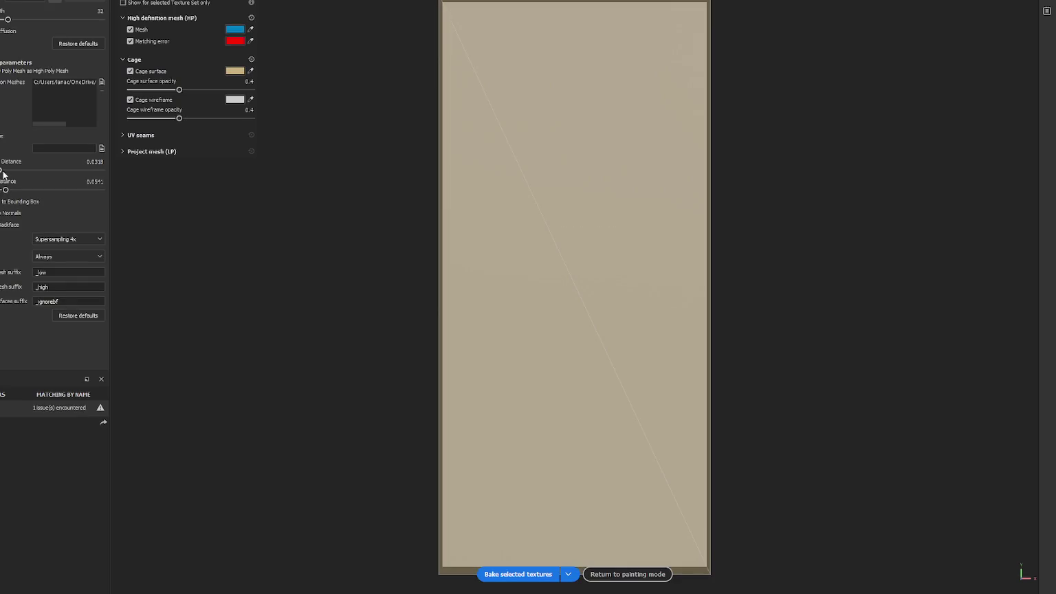
click(518, 574)
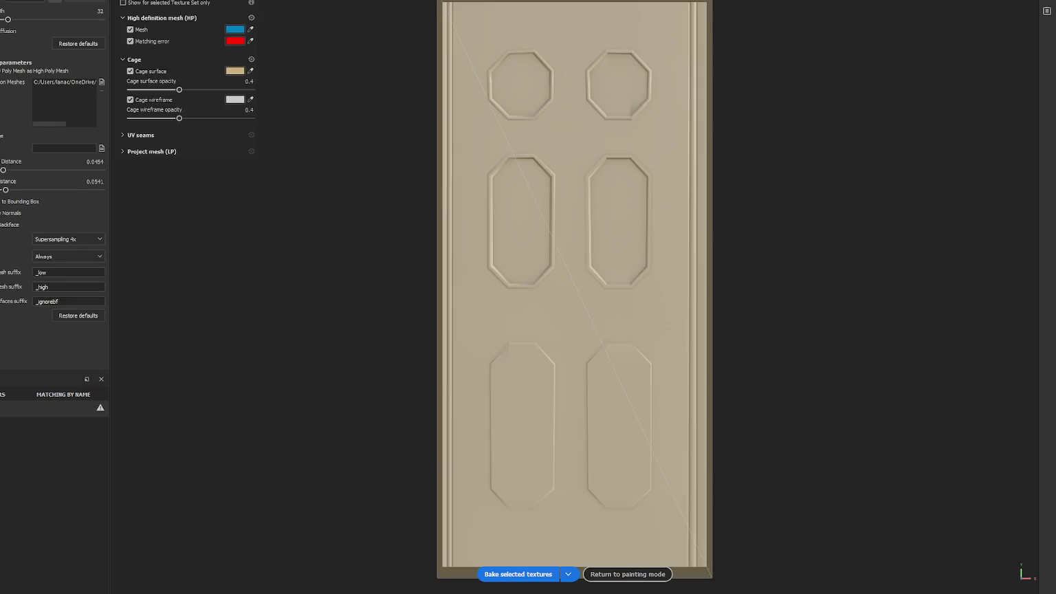
click(628, 574)
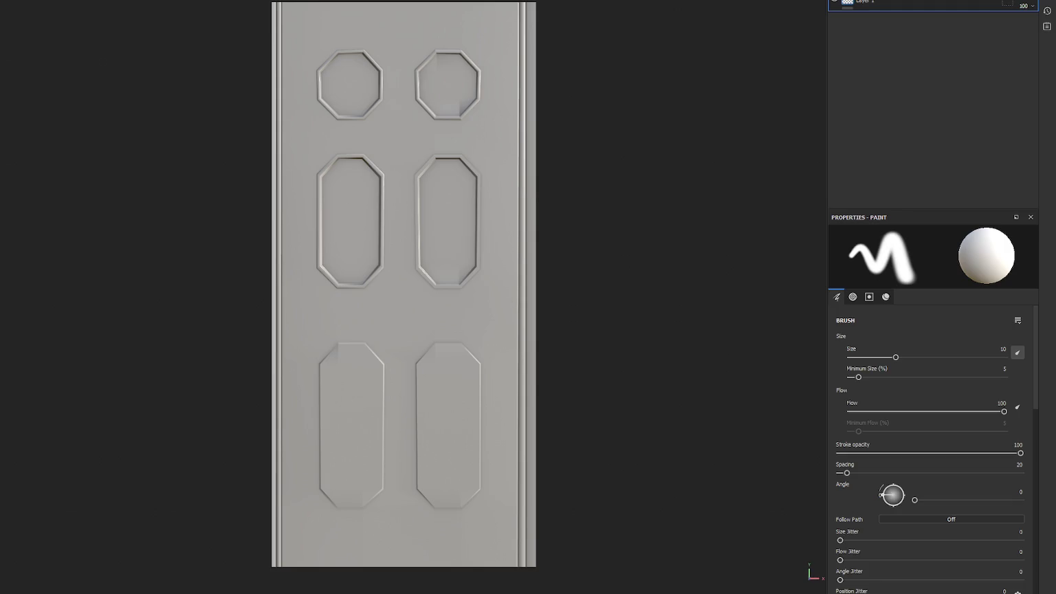
- Open and cancel Materialize's smoothness save dialog, then check Unity and Painter
key(alt+Tab)
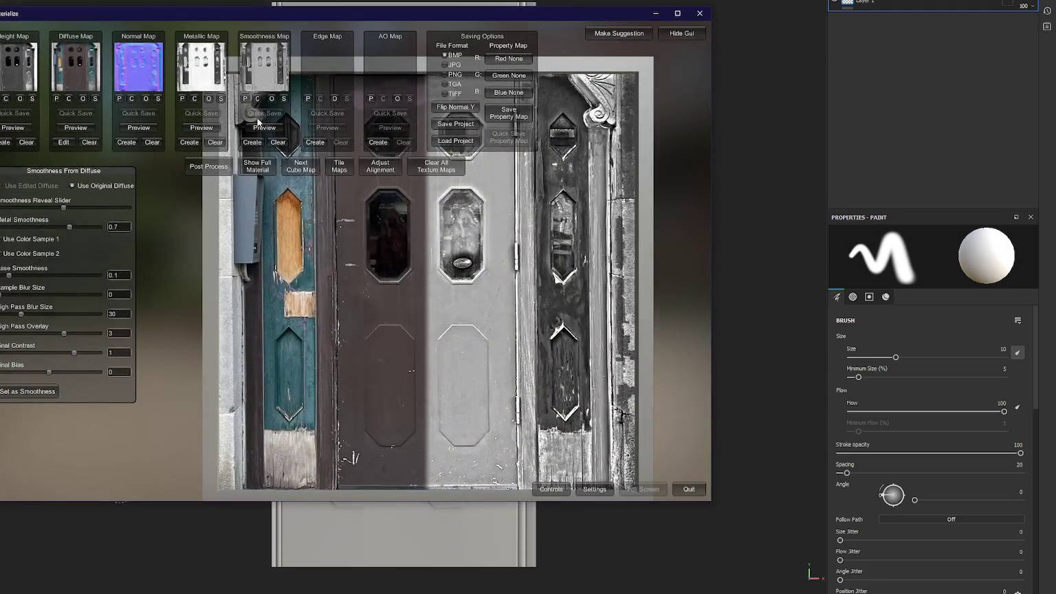
click(284, 100)
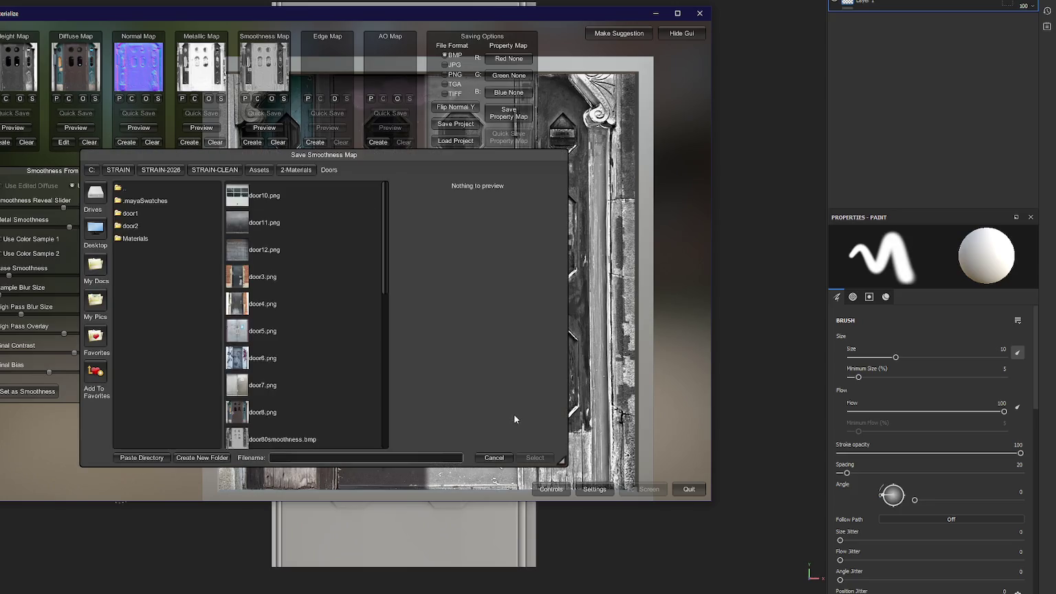
click(494, 457)
key(alt+Tab)
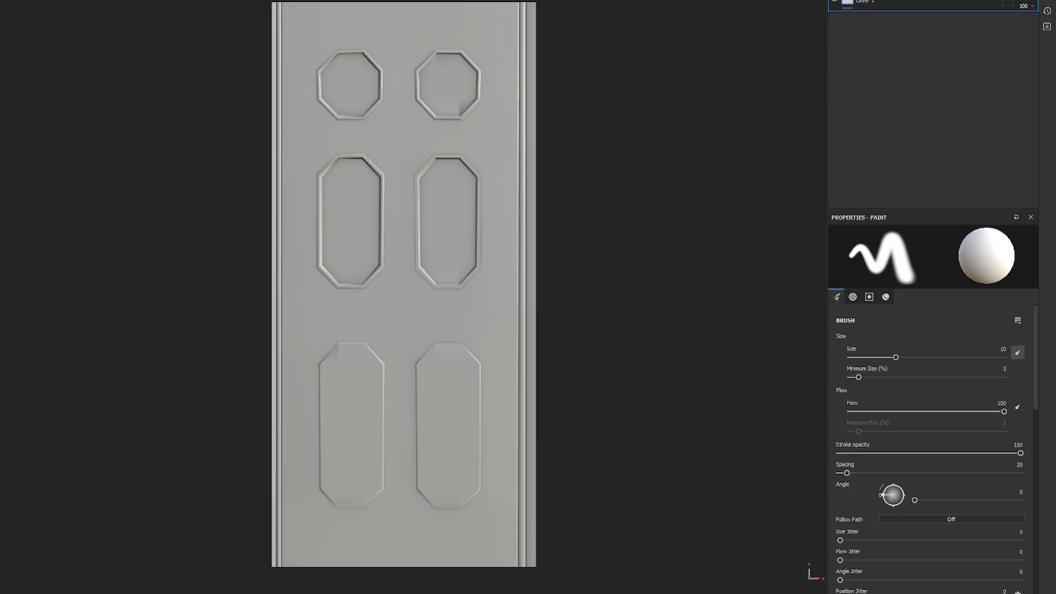
key(alt+Tab)
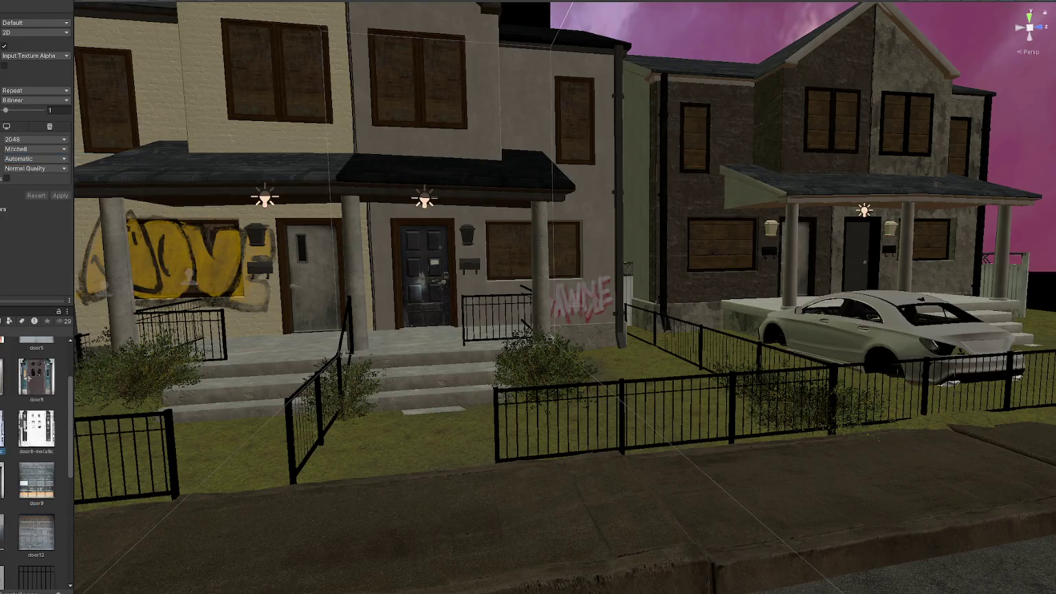
key(alt+Tab)
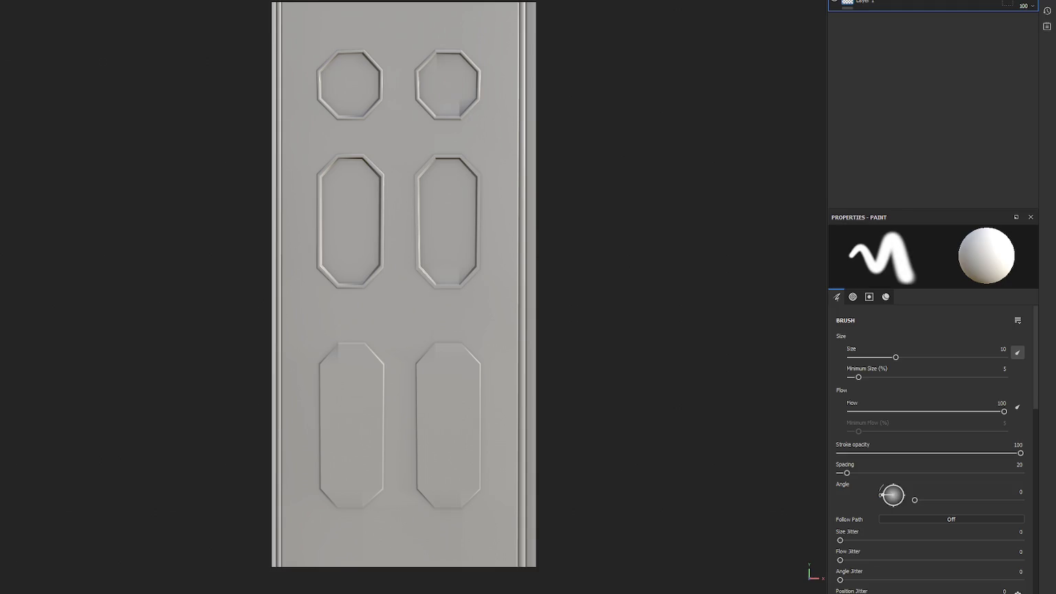
- Save Materialize's smoothness map with the file name 'doormo'
key(alt+Tab)
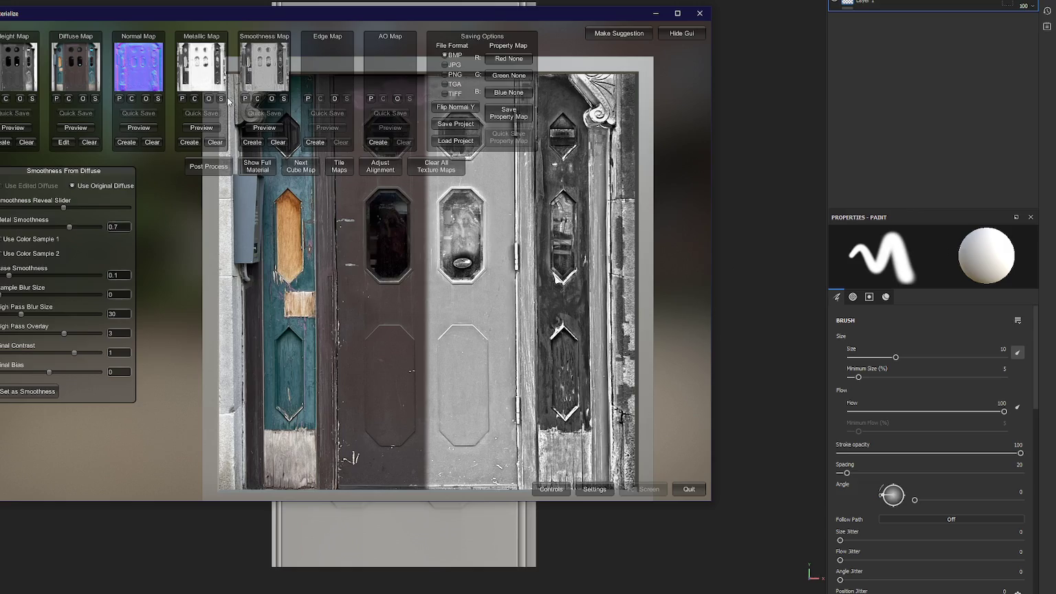
click(284, 98)
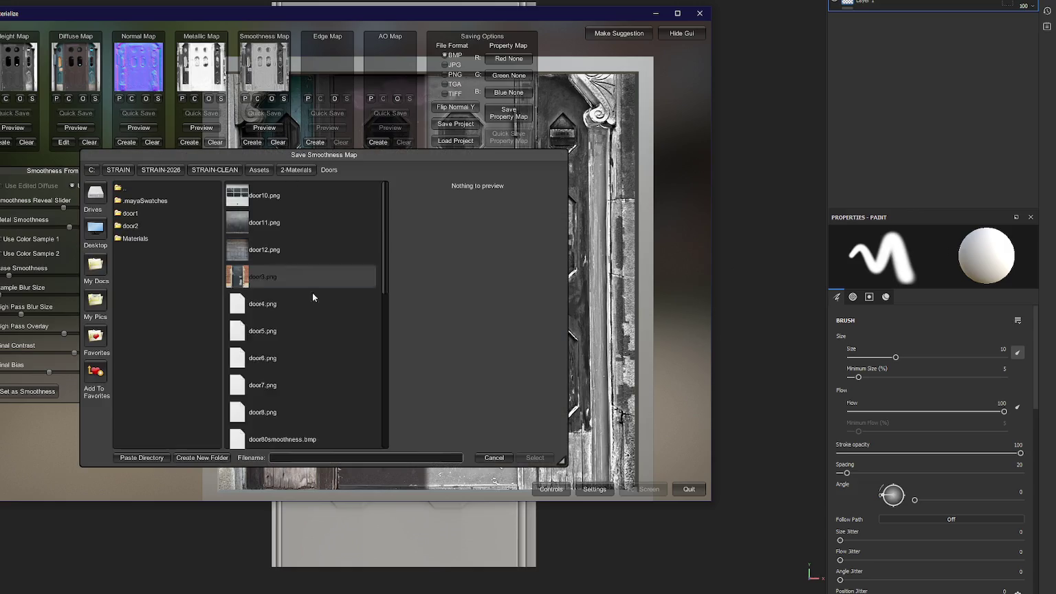
text(door)
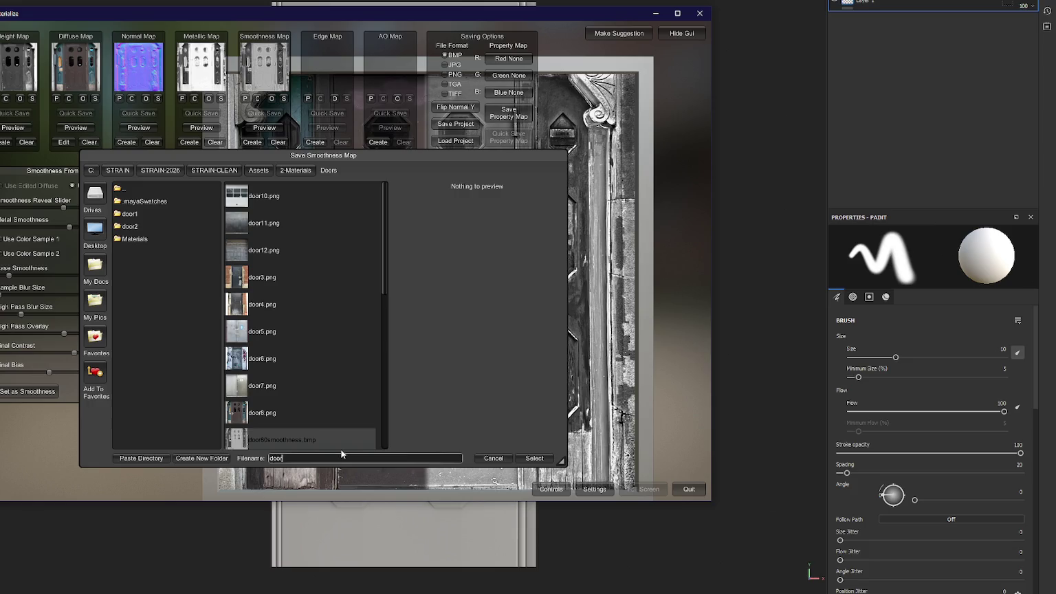
text(mo)
key(Return)
key(alt+Tab)
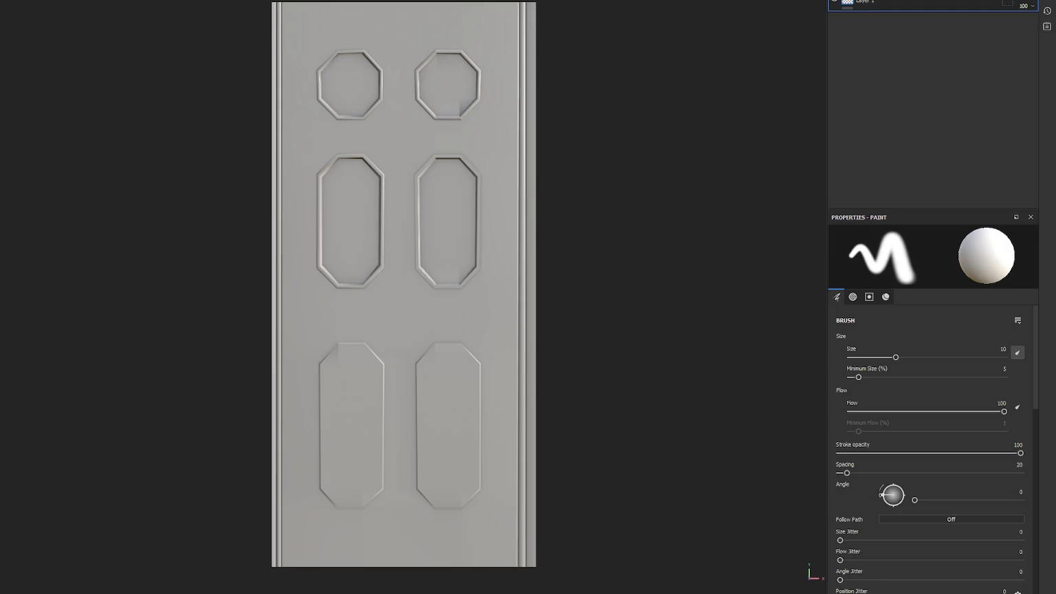
- Import door8b, door8-smooth and door8-metallic as texture resources
click(559, 209)
click(577, 242)
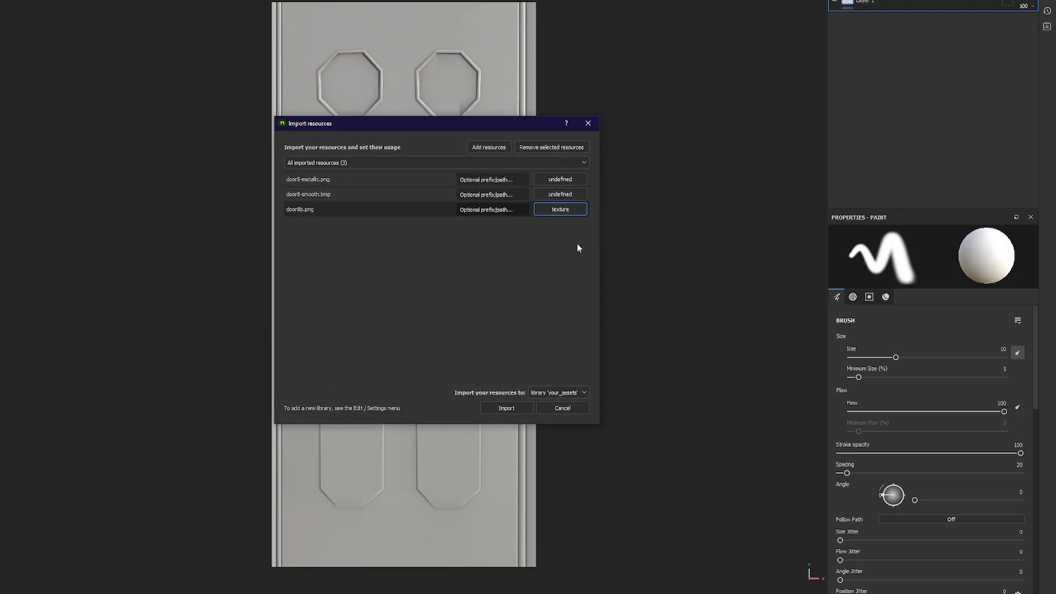
click(560, 194)
click(579, 225)
click(564, 182)
click(579, 210)
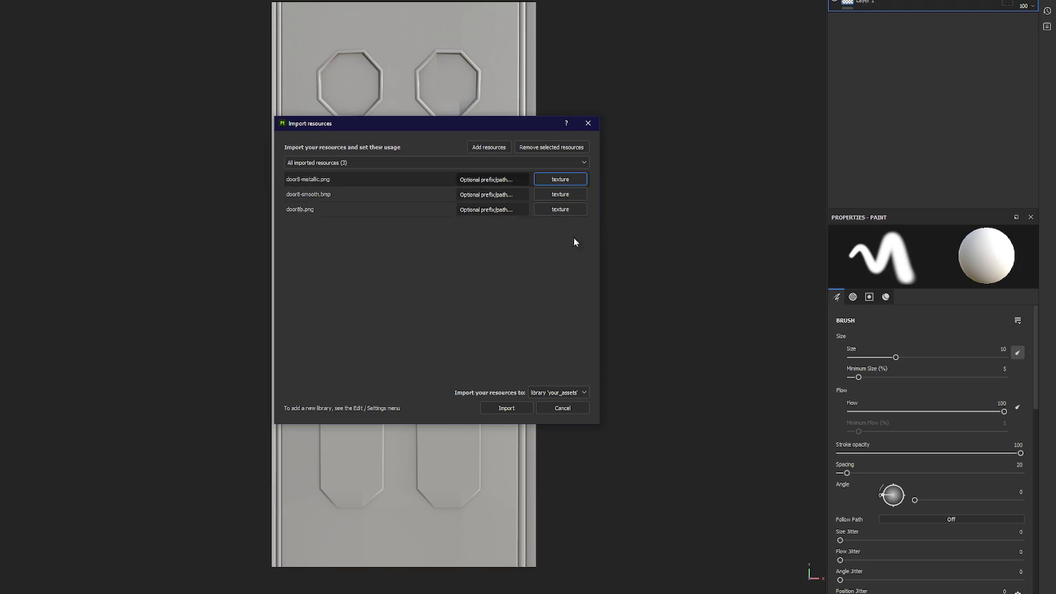
click(523, 413)
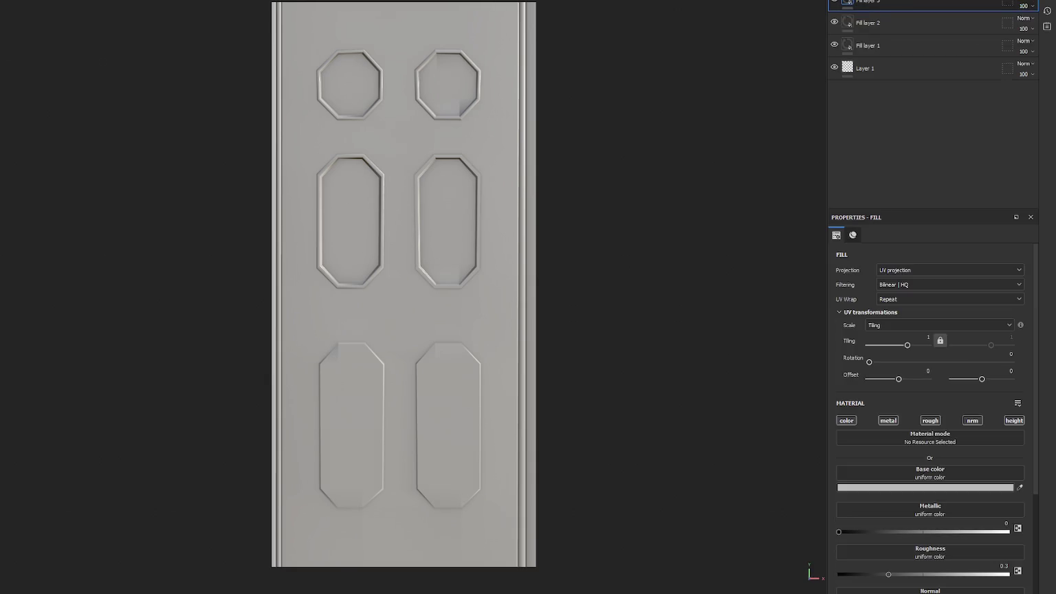
- Put door8-smooth into Fill layer 1's roughness, disabling its colour, metallic, normal and height channels
mouse_move(71, 111)
mouse_down()
mouse_move(974, 539)
mouse_move(936, 547)
mouse_up()
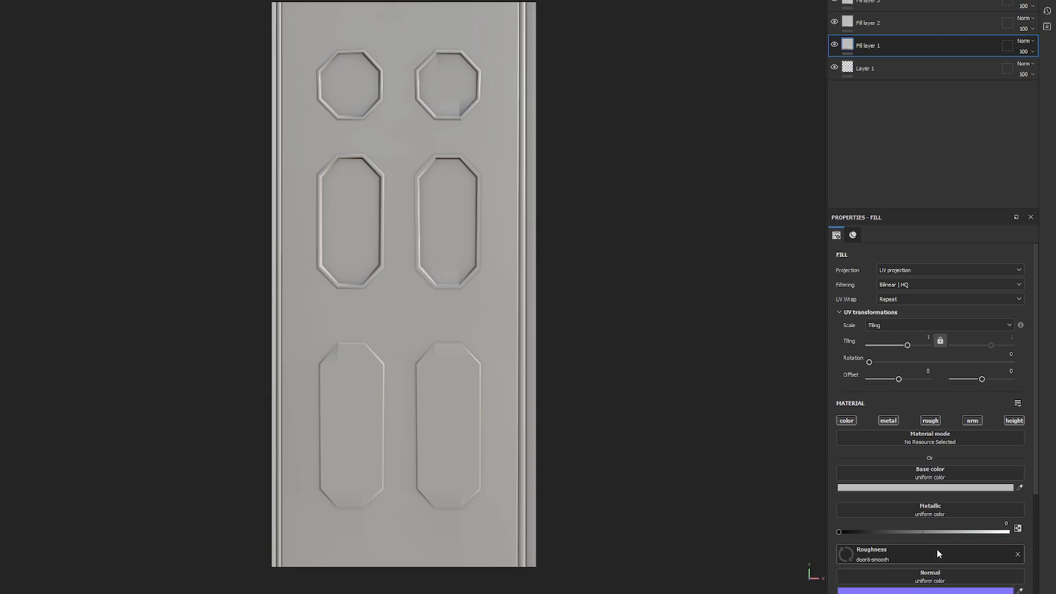
click(888, 420)
click(846, 420)
click(972, 420)
click(1014, 420)
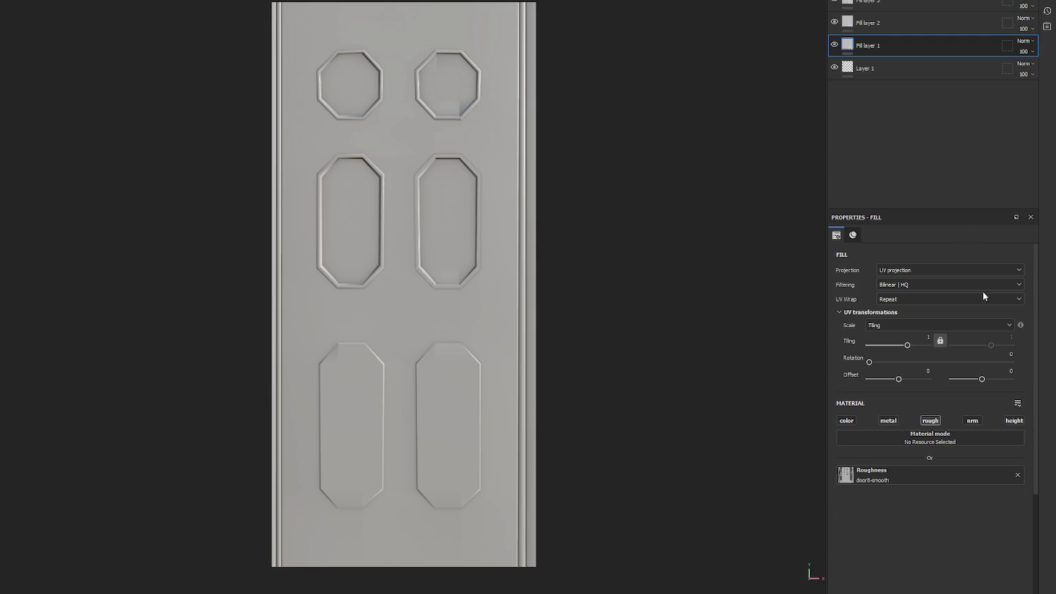
- Put door8-metallic into Fill layer 2's metallic, disabling its other channels
click(873, 22)
mouse_move(783, 474)
mouse_down()
mouse_move(915, 421)
mouse_move(897, 433)
mouse_move(913, 467)
mouse_move(912, 513)
mouse_up()
click(846, 420)
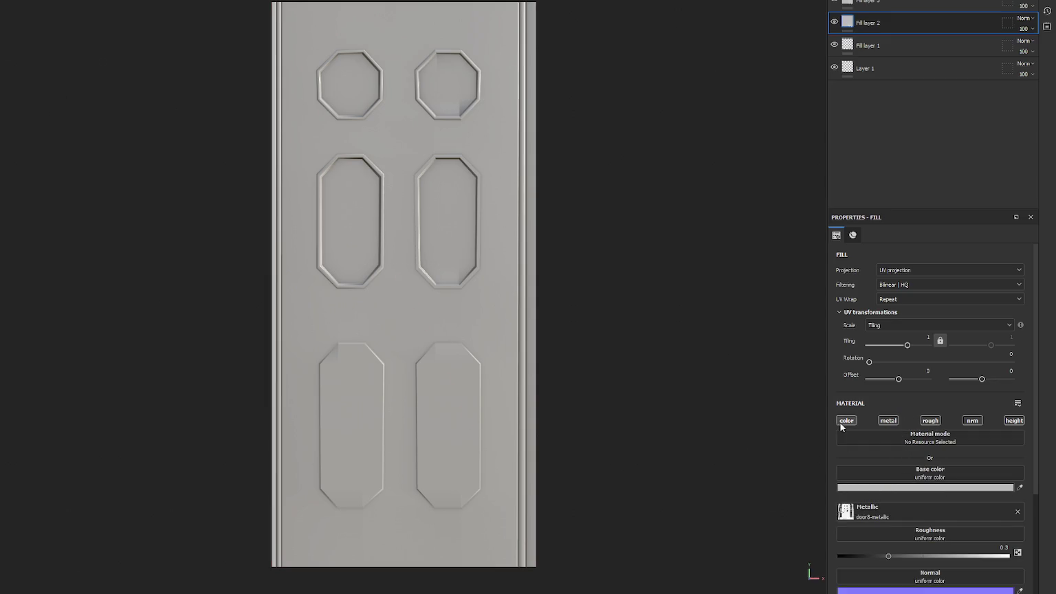
click(930, 420)
click(971, 420)
click(1013, 420)
- Put door8b into Fill layer 3's base colour, disable its other channels, and compare
click(897, 5)
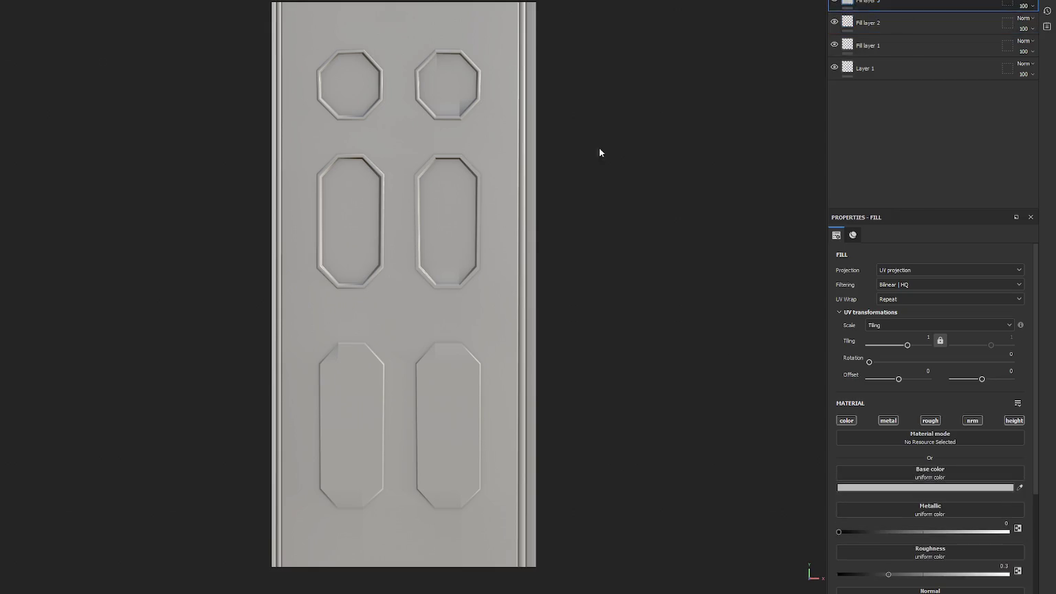
drag(842, 533, 846, 420)
drag(900, 506, 917, 474)
click(888, 420)
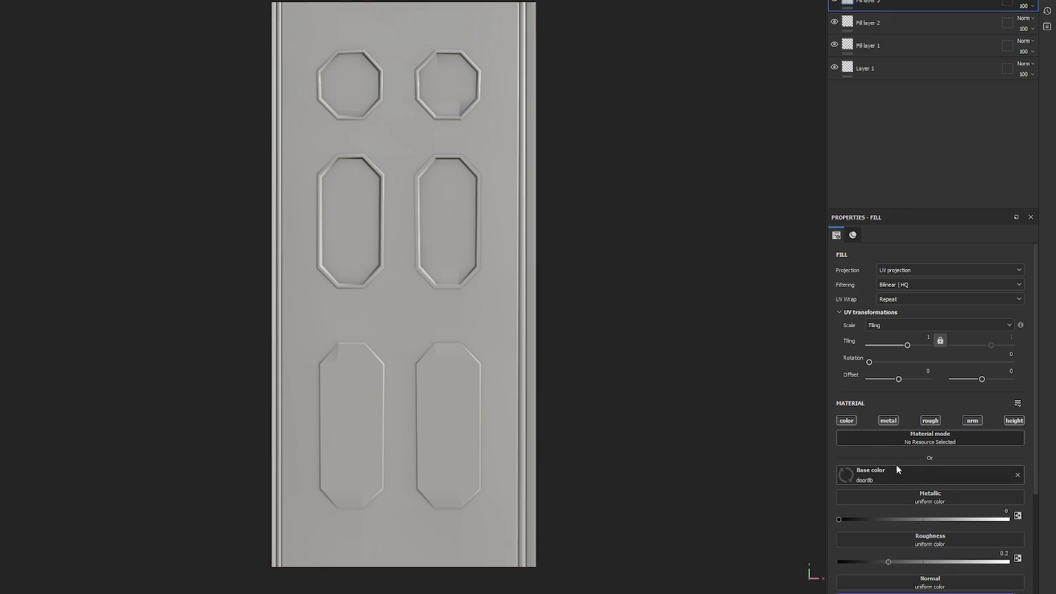
click(933, 421)
click(971, 420)
click(1010, 421)
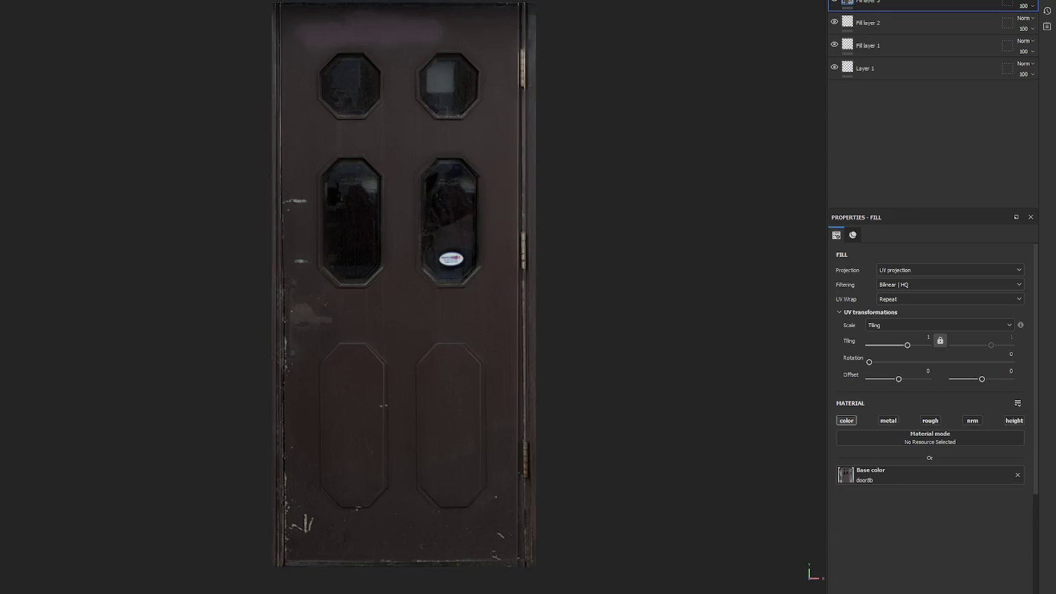
click(834, 4)
mouse_move(677, 130)
mouse_down()
mouse_move(499, 160)
mouse_move(705, 161)
mouse_up()
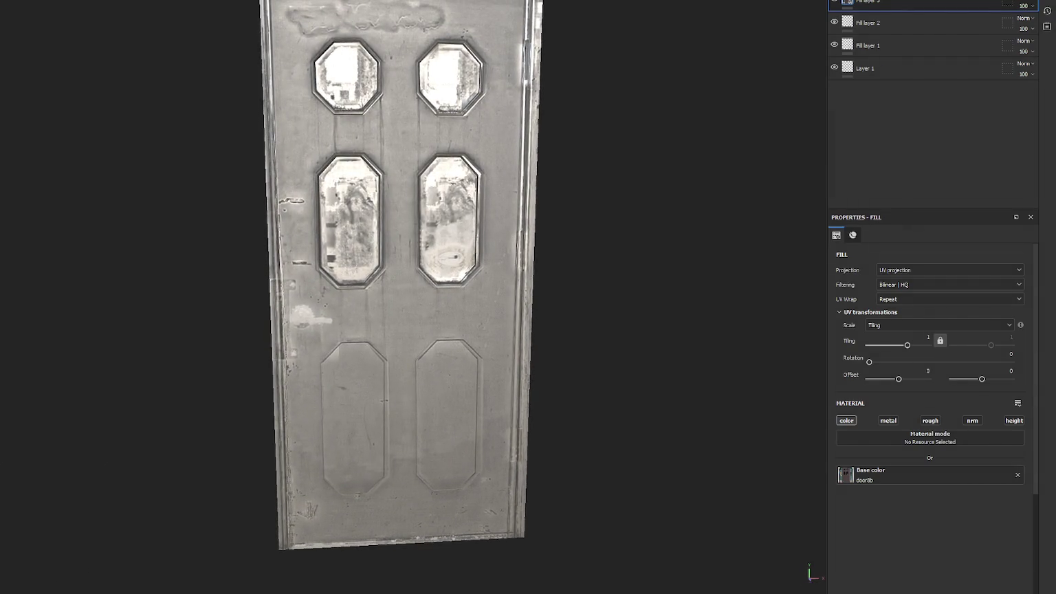
- Glance at Materialize, then toggle Fill layers 3 and 2 visibility to compare the door
click(91, 585)
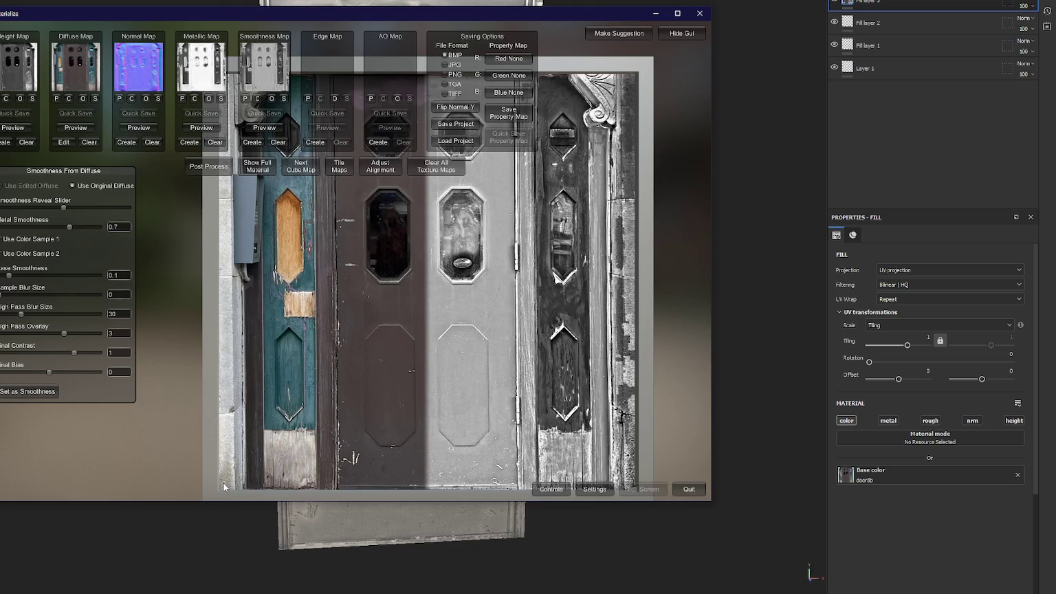
click(678, 243)
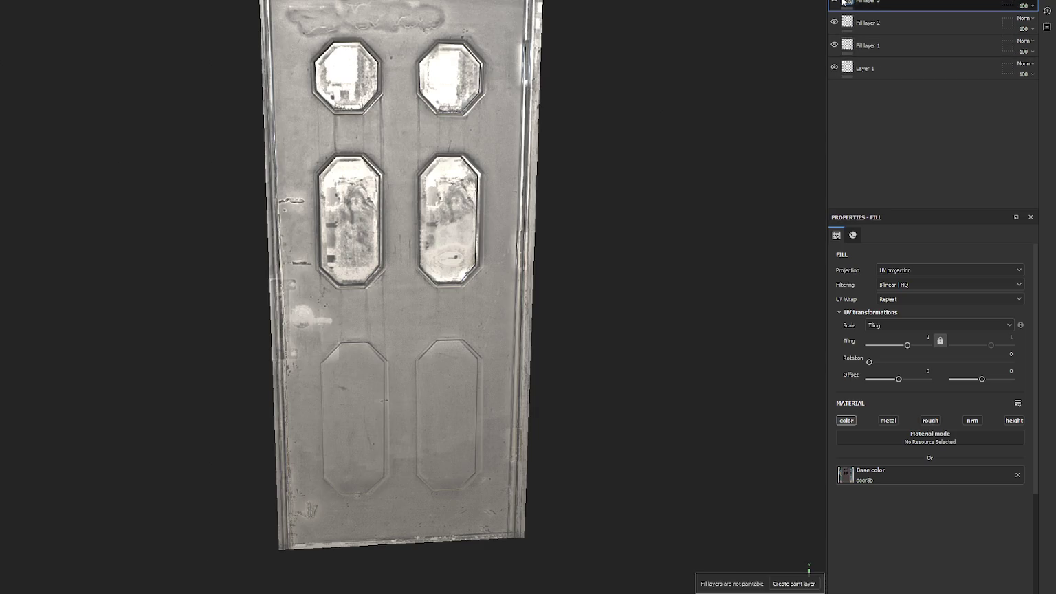
click(835, 3)
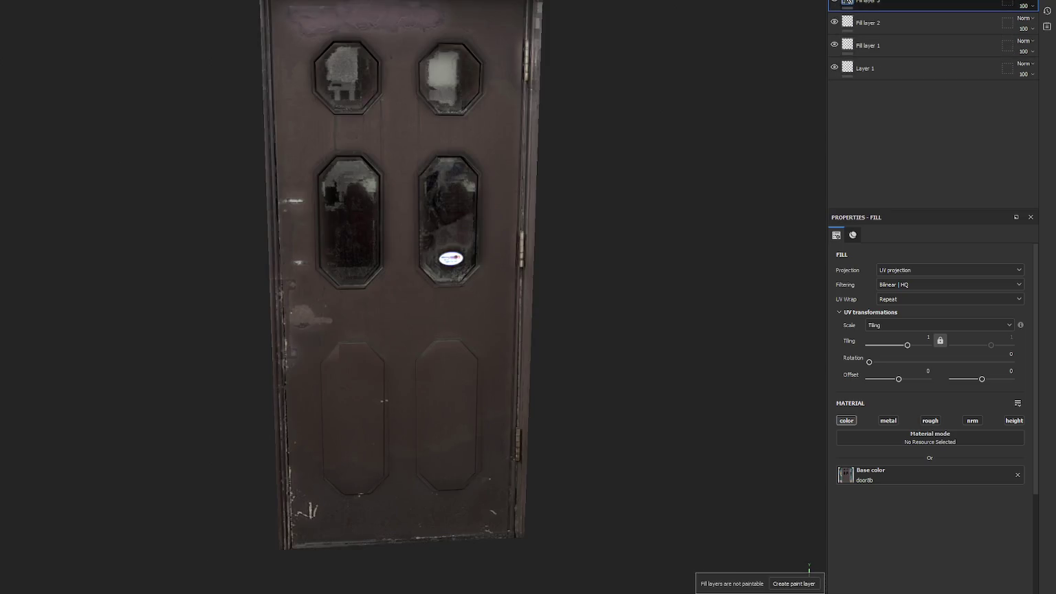
mouse_move(848, 2)
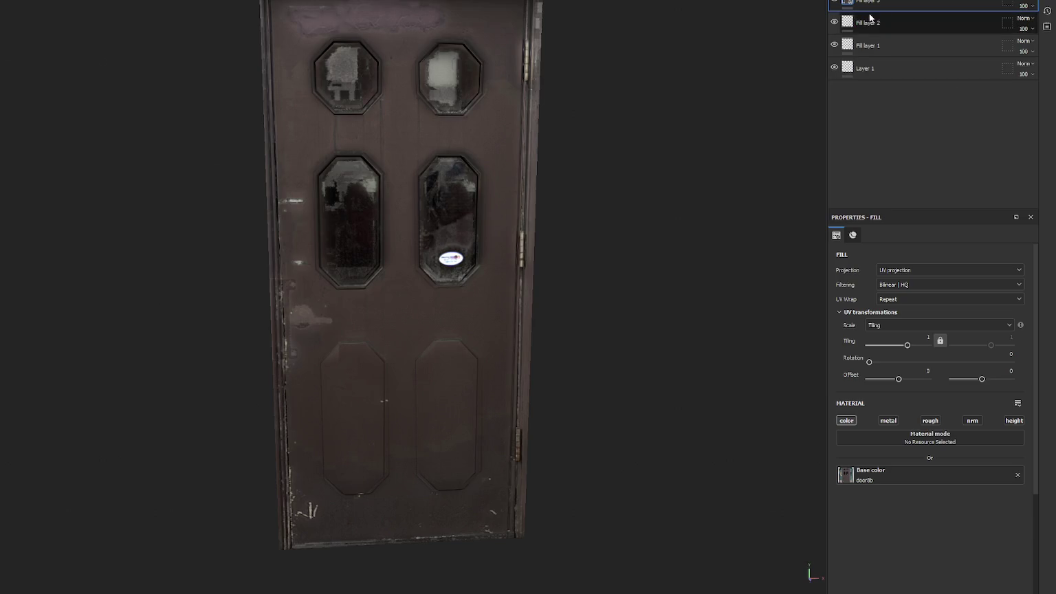
click(834, 22)
click(834, 21)
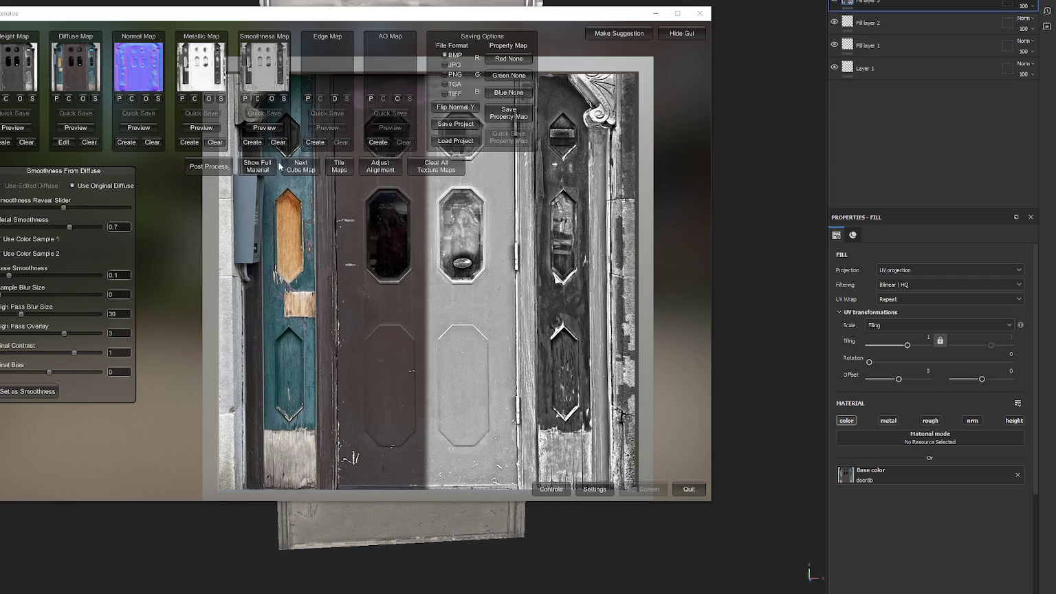
- Generate a metallic map from the door photo's diffuse, save it as door8-m, and return to Painter
click(189, 142)
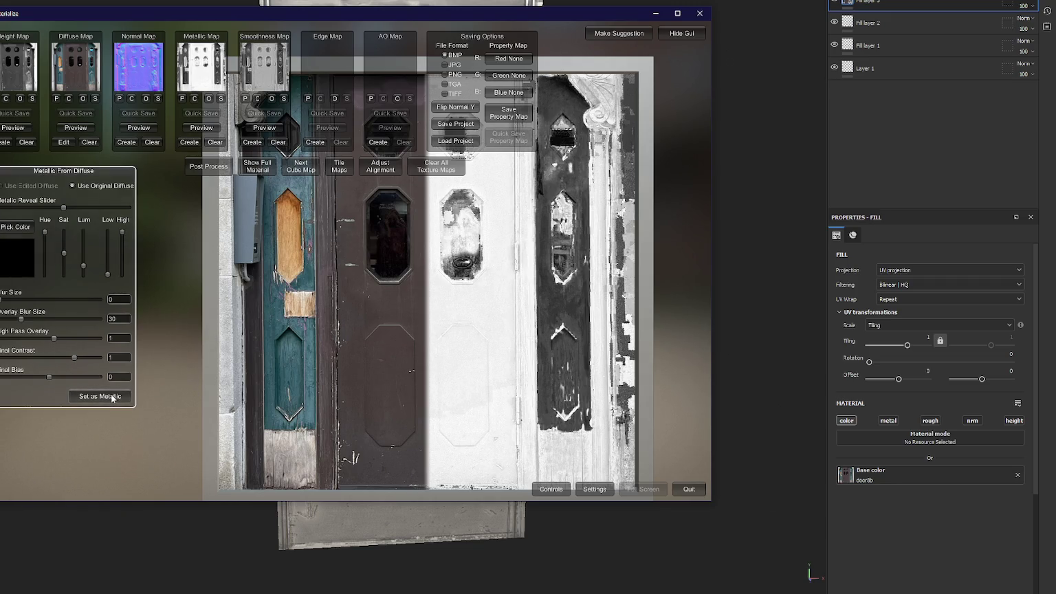
click(221, 98)
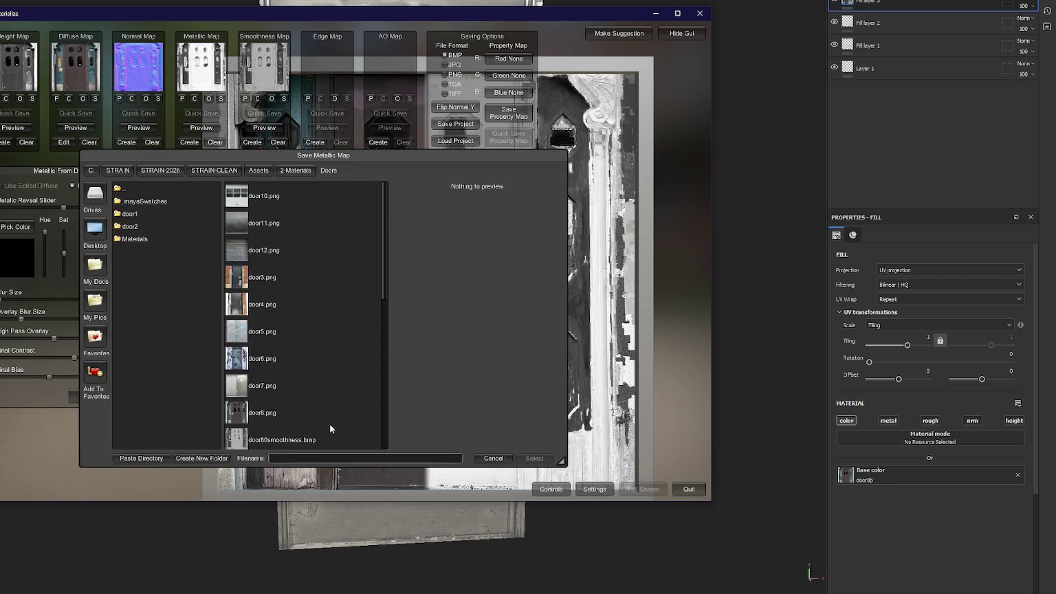
click(340, 457)
text(door8-)
text(m)
key(Return)
click(259, 536)
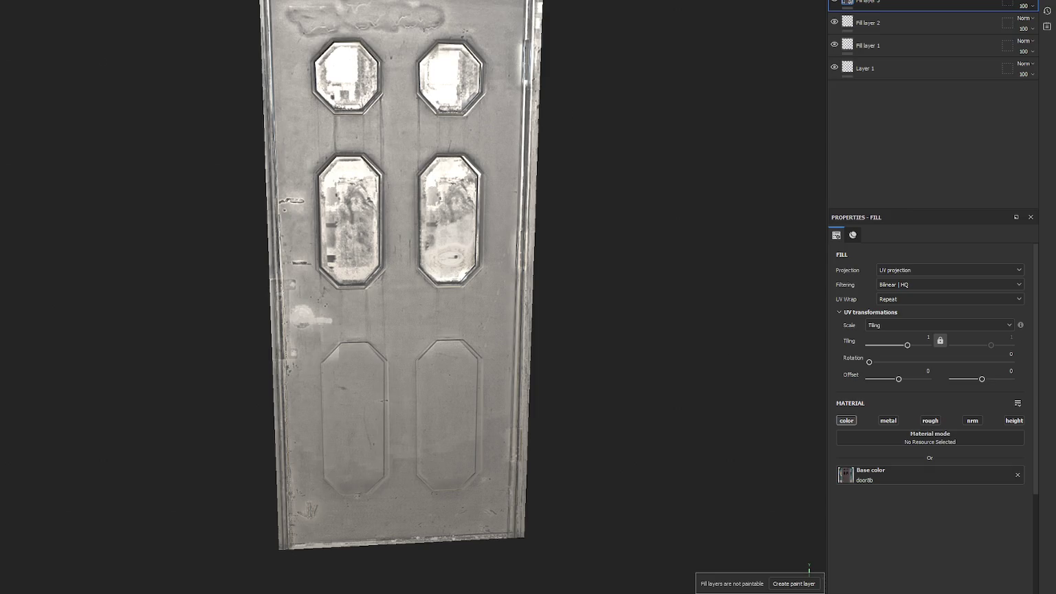
- Import door8-m.bmp into the project as a texture
click(555, 180)
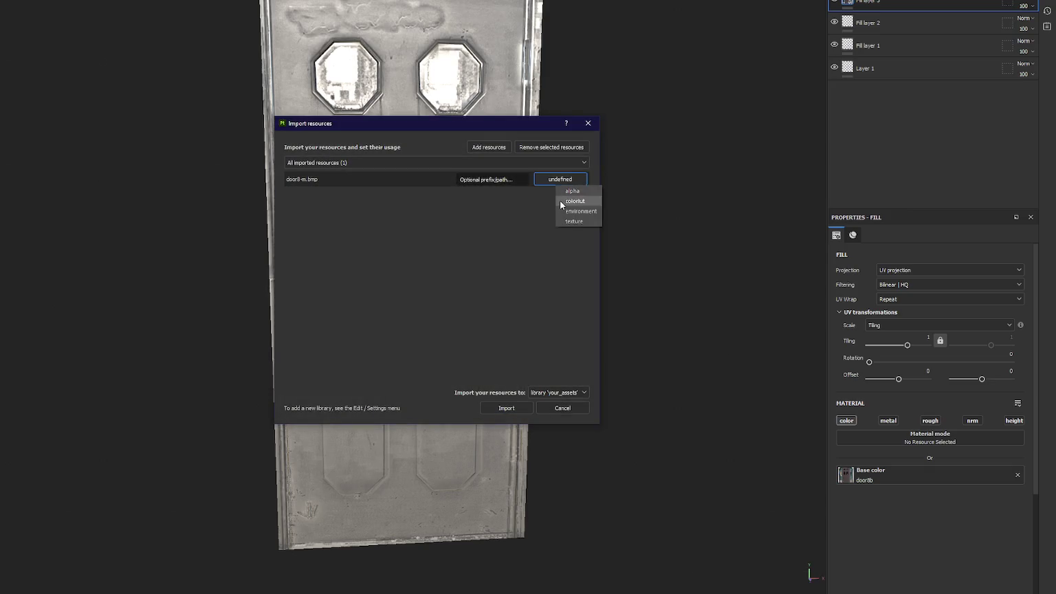
click(573, 220)
click(506, 408)
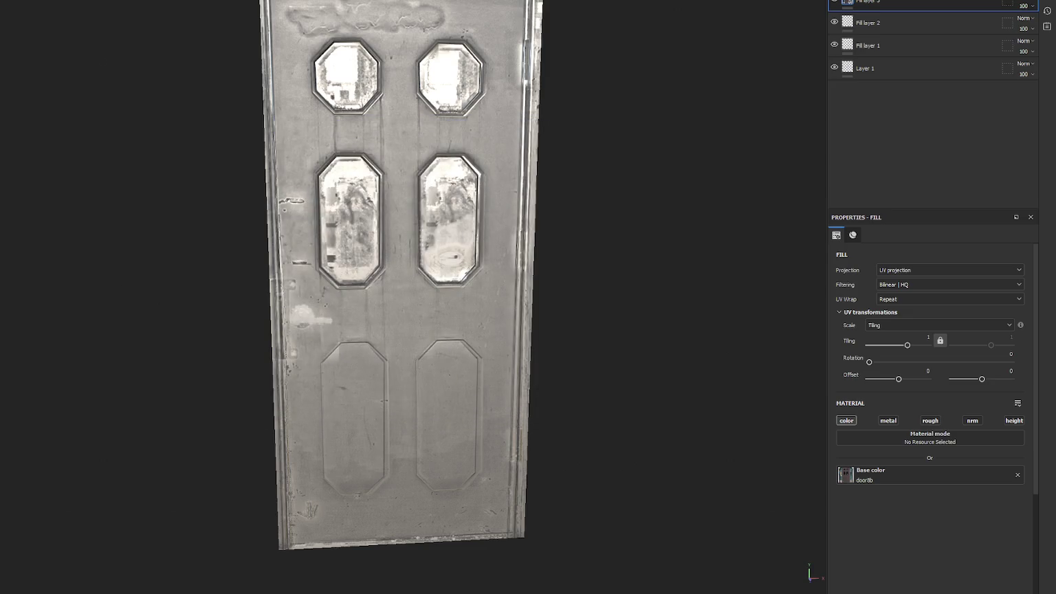
- Use door8-m in Fill layer 2's metallic slot in place of door8-metallic, and compare the shading
click(918, 26)
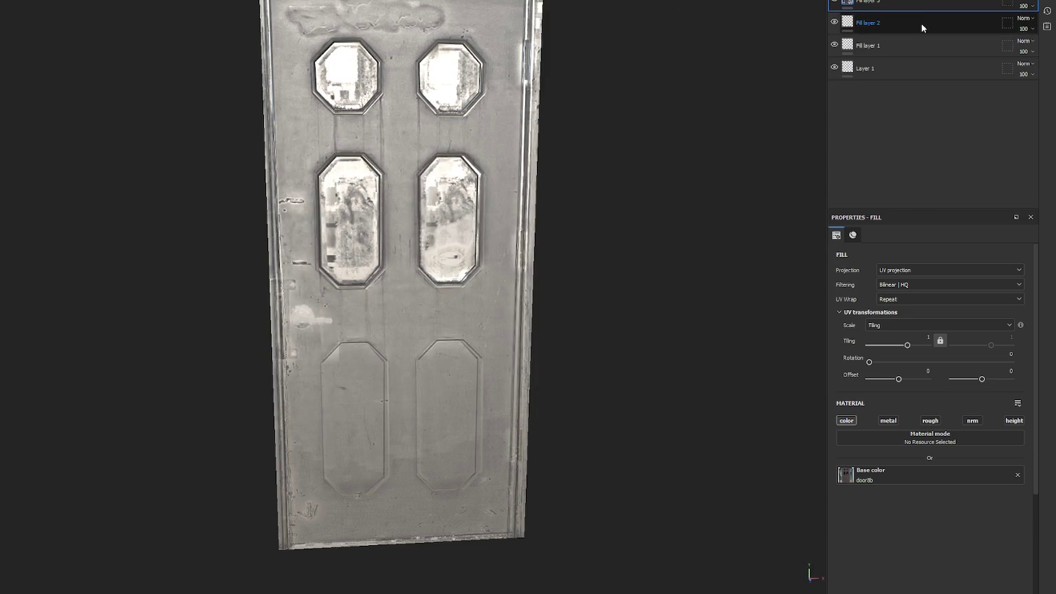
mouse_move(382, 530)
mouse_down()
mouse_move(919, 480)
mouse_move(911, 474)
mouse_up()
click(833, 22)
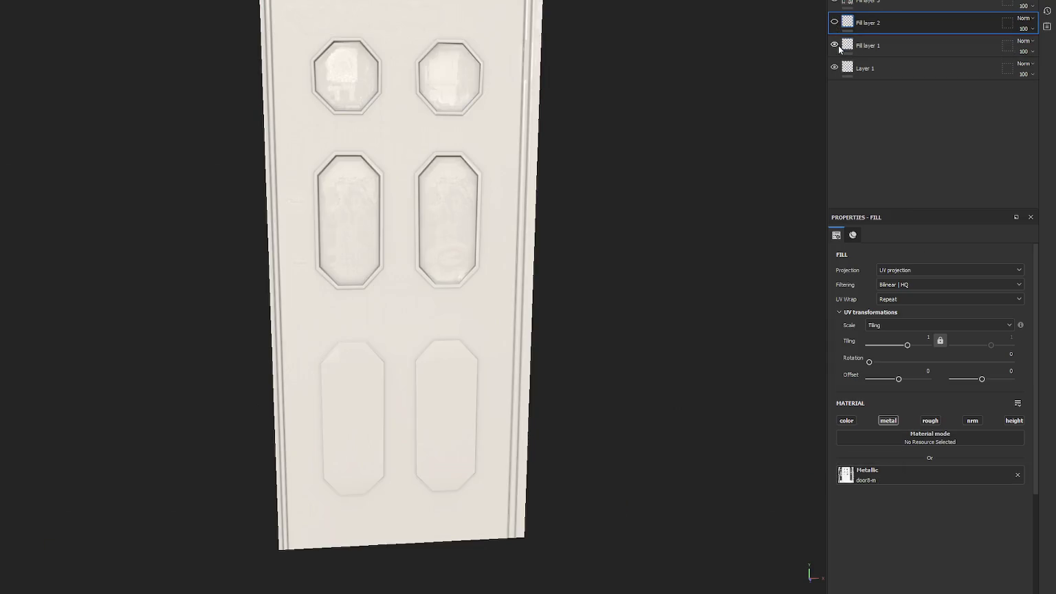
mouse_move(689, 180)
mouse_down()
mouse_move(660, 216)
mouse_move(695, 229)
mouse_move(605, 226)
mouse_up()
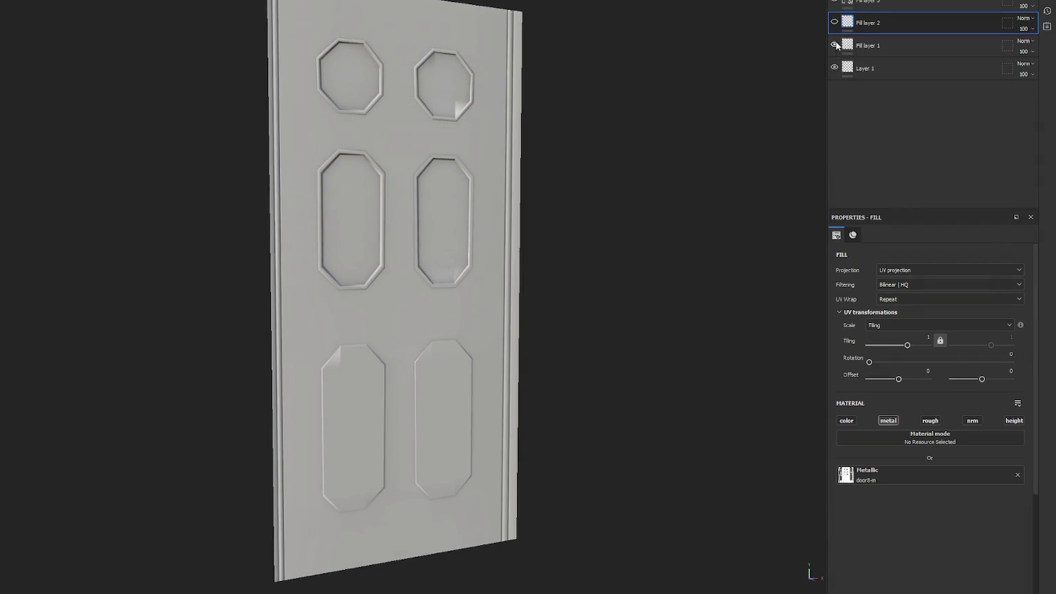
click(833, 22)
click(940, 7)
- Add Fill layer 4 inside a folder and set its base colour to red
right_click(904, 4)
click(904, 16)
click(904, 20)
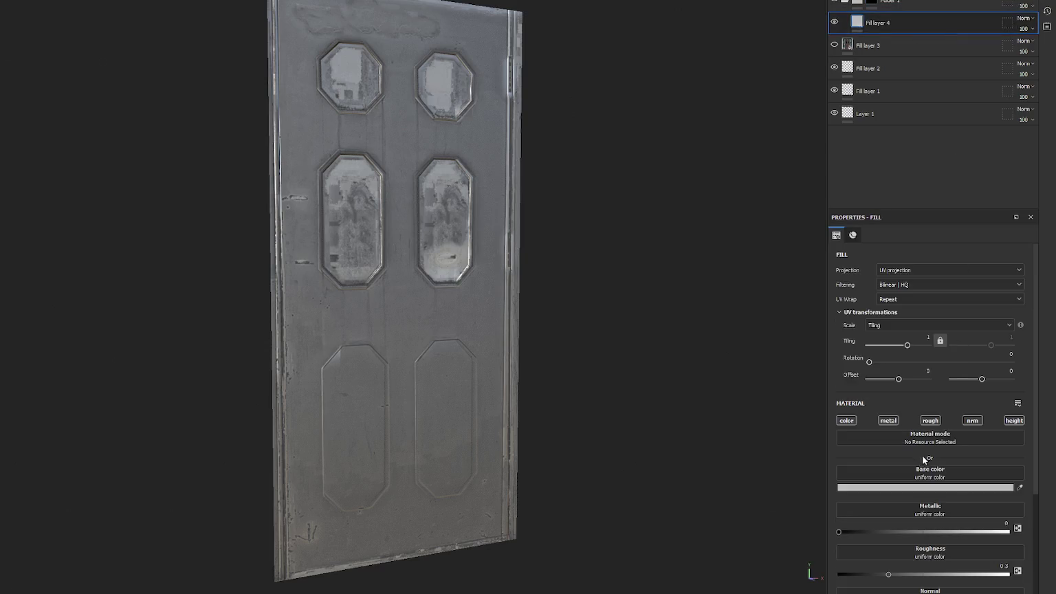
scroll(933, 444, down, 3)
click(914, 341)
click(898, 453)
- Add a Dirt generator to Folder 1's mask, and hide the photo-textured layer to see it
right_click(871, 3)
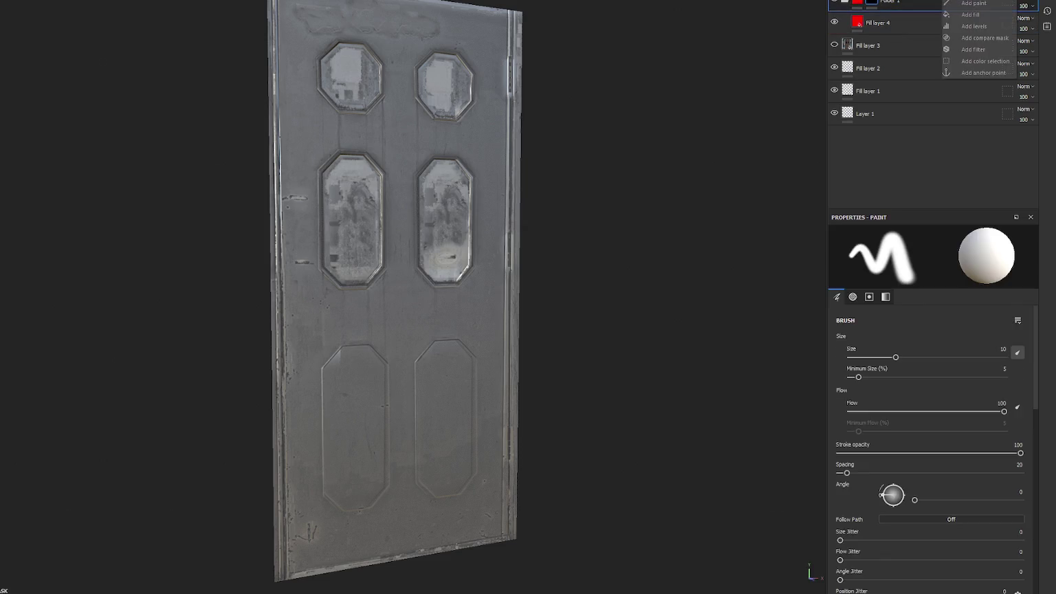
click(969, 31)
click(893, 260)
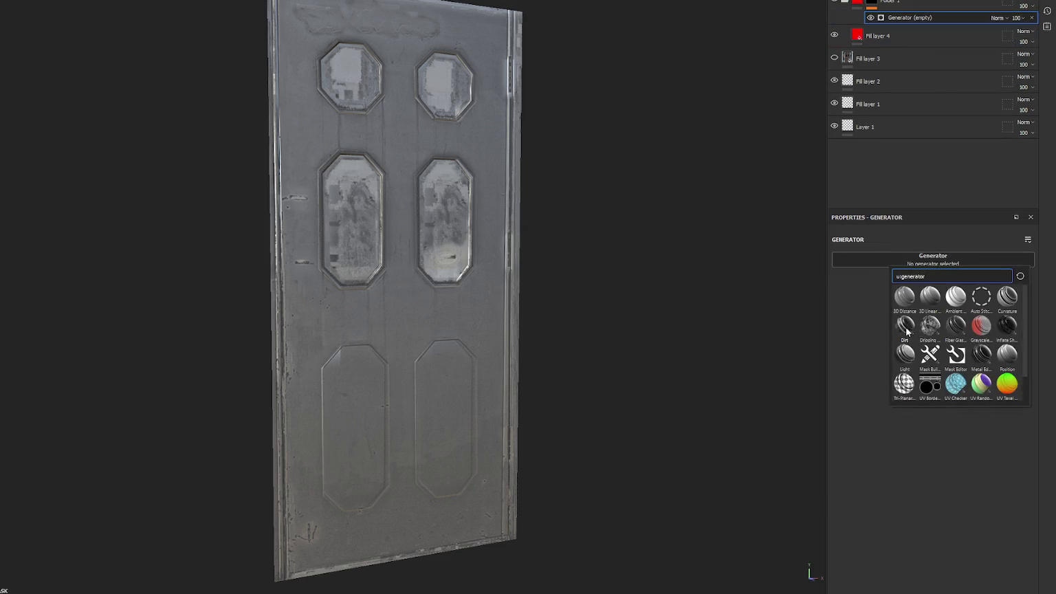
click(905, 325)
drag(652, 242, 548, 248)
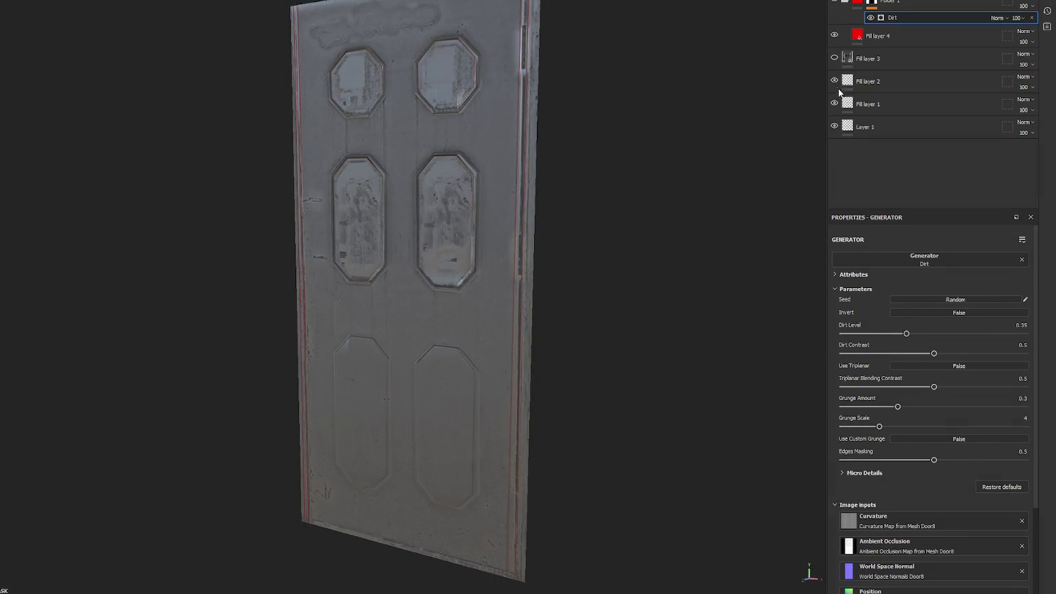
click(834, 126)
mouse_move(628, 128)
mouse_down()
mouse_move(560, 162)
mouse_move(653, 166)
mouse_up()
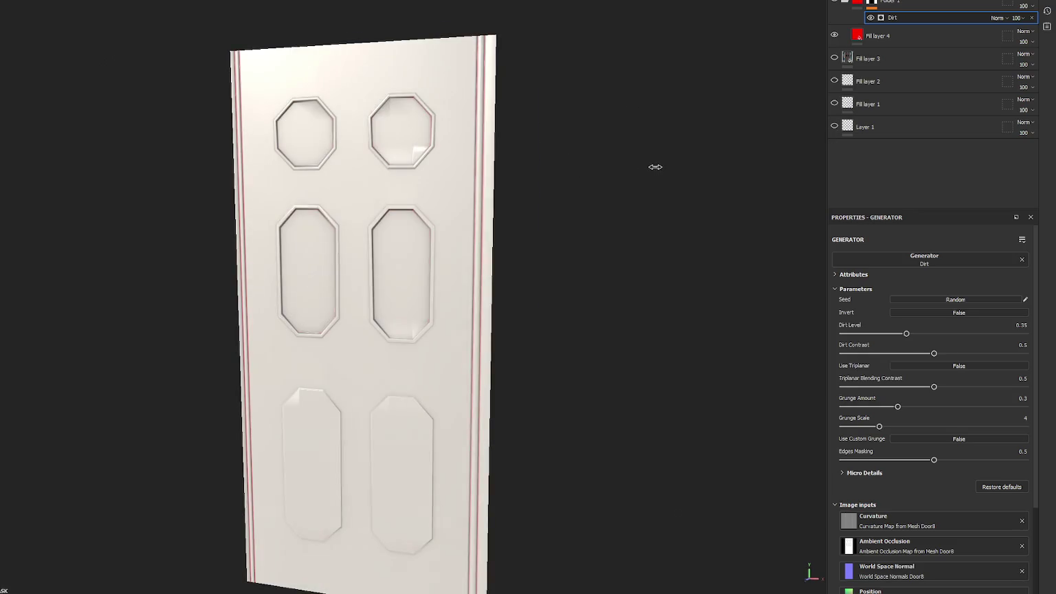
- Tune the Dirt generator: level about 0.8, contrast about 0.72, grunge scale 4, more grunge amount
click(988, 333)
click(972, 353)
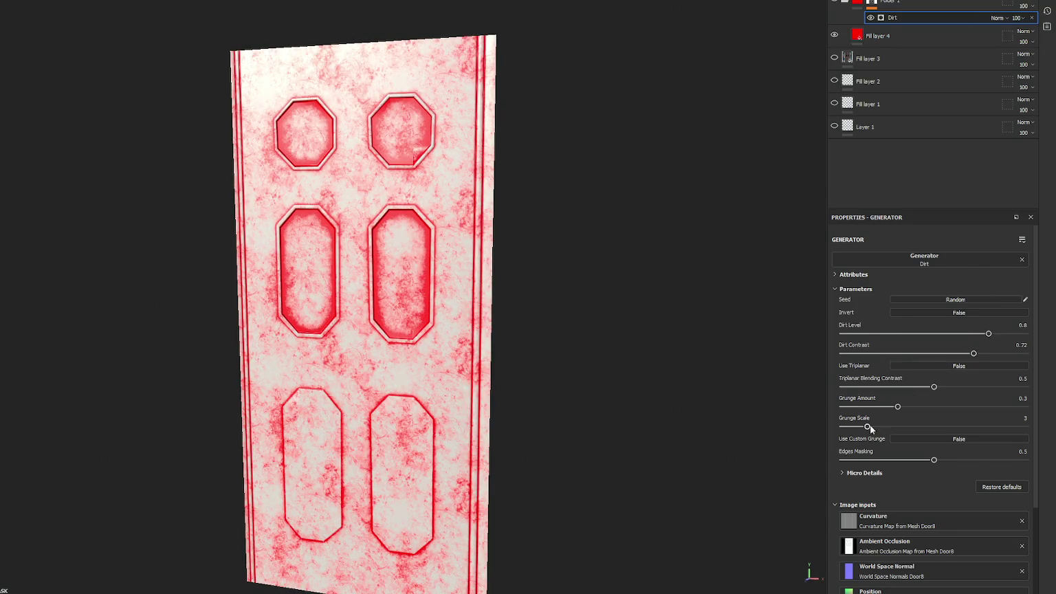
drag(878, 426, 892, 426)
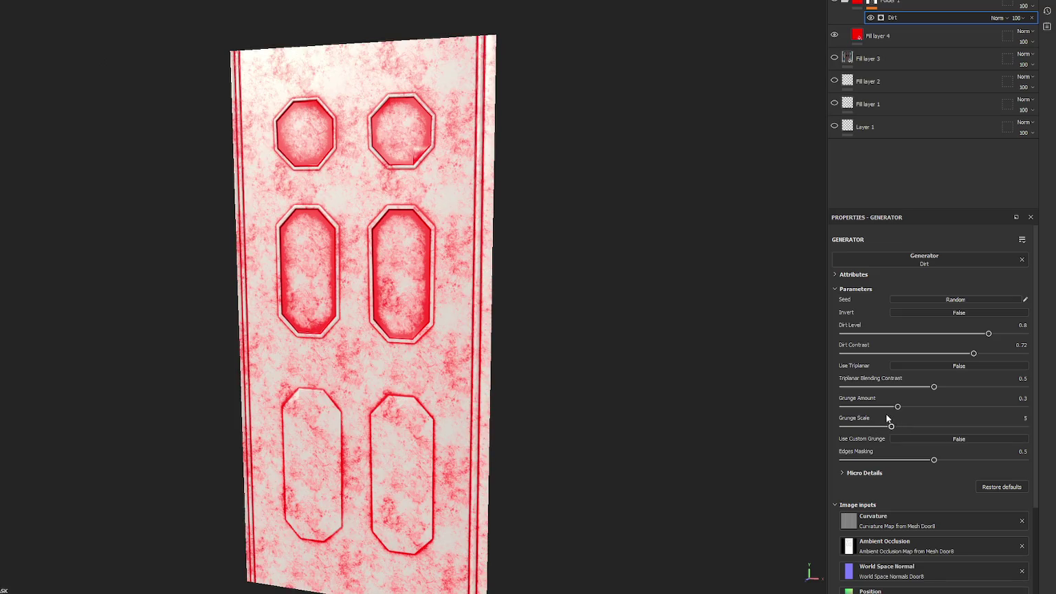
click(878, 426)
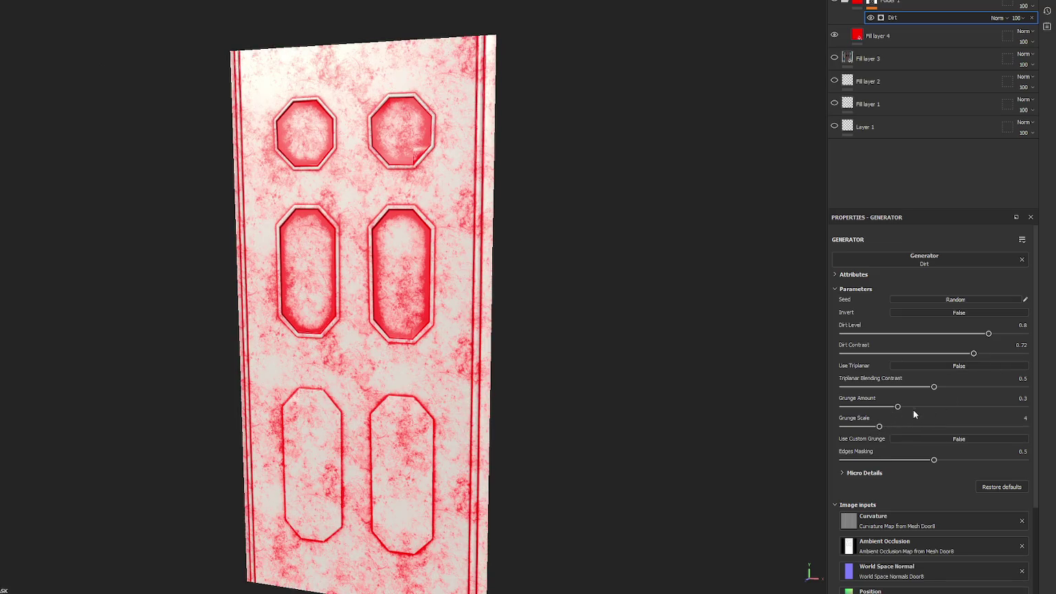
click(912, 407)
drag(982, 356, 966, 354)
drag(995, 334, 985, 334)
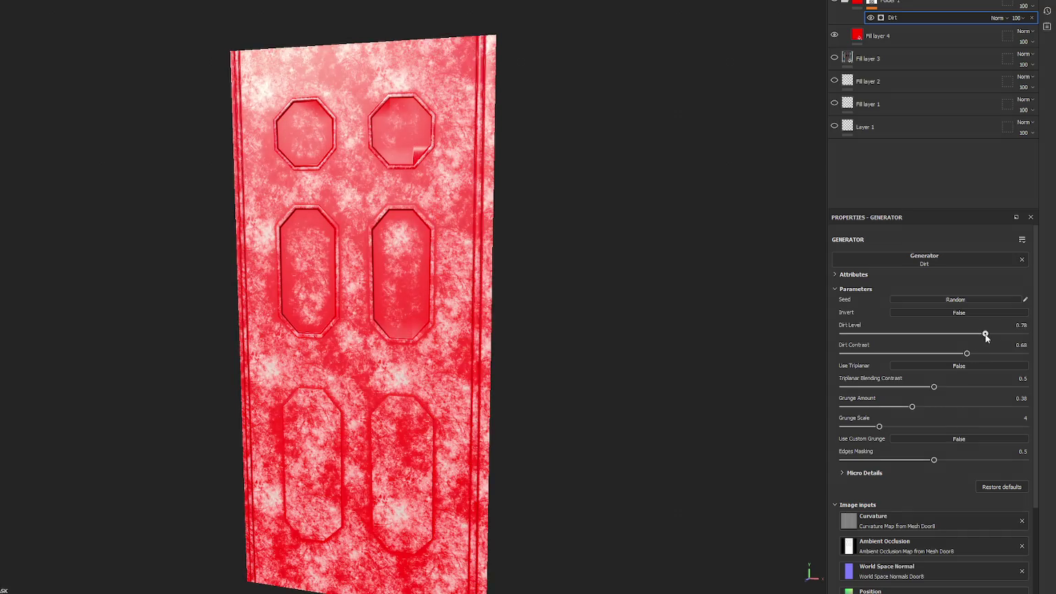
- Group Folder 1 into a new folder, and limit Fill layer 4 to roughness only, set to 1
key(ctrl+g)
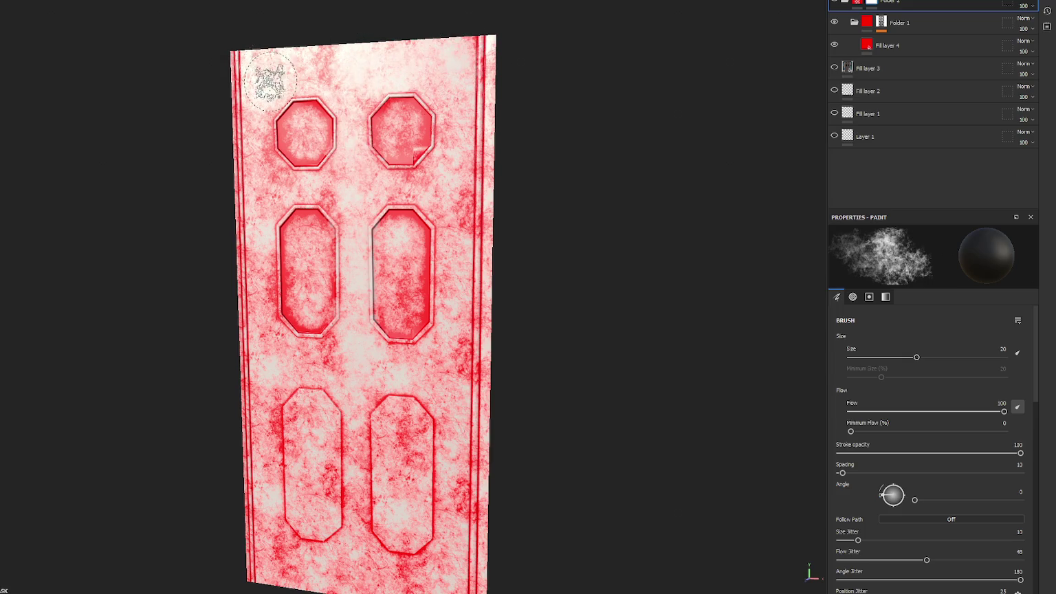
click(907, 43)
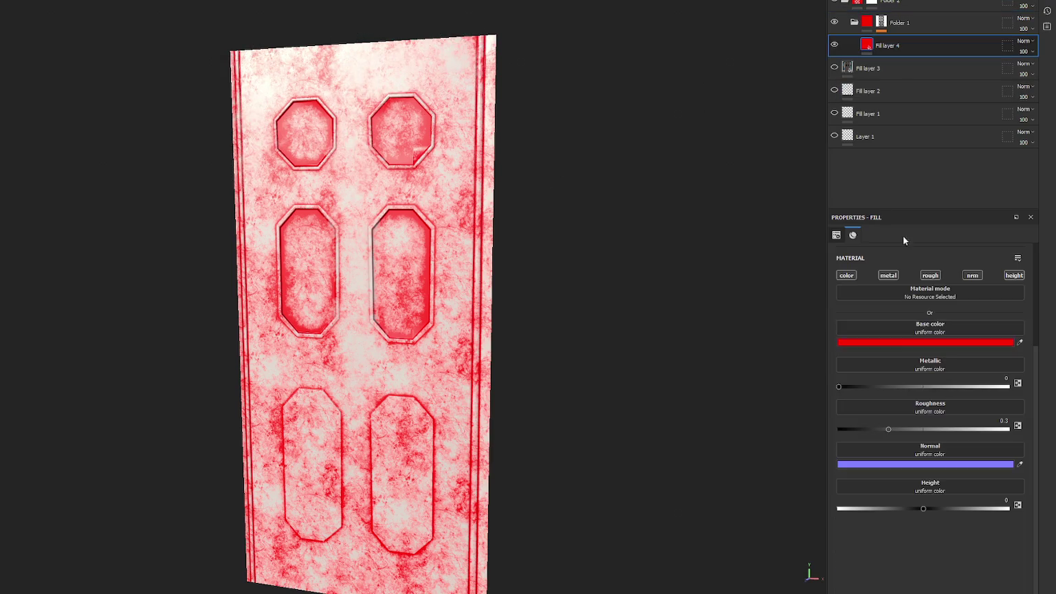
click(850, 275)
click(886, 276)
click(970, 276)
click(1013, 275)
drag(888, 350, 1007, 350)
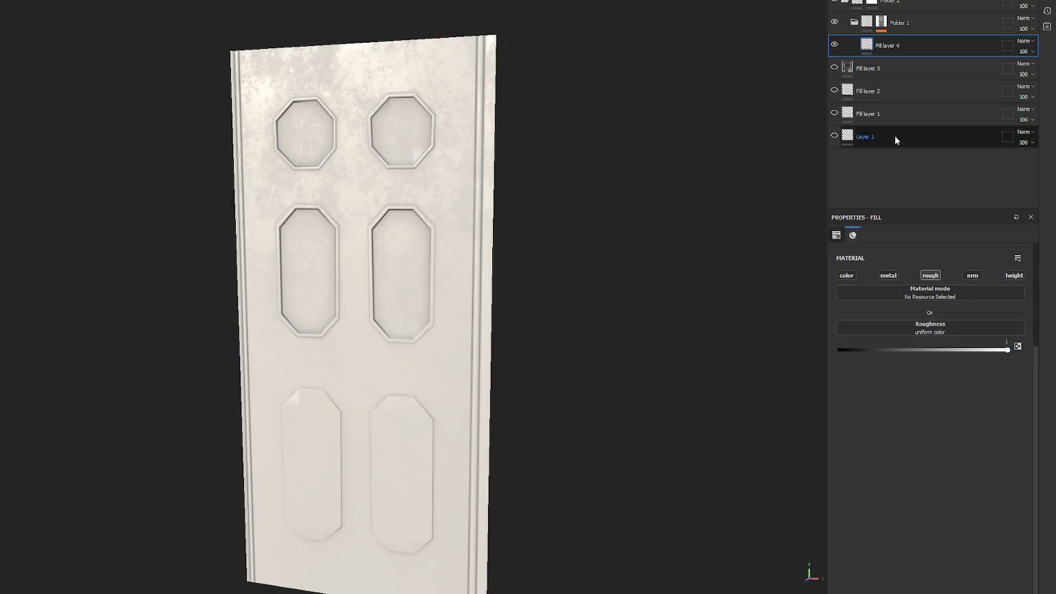
click(834, 67)
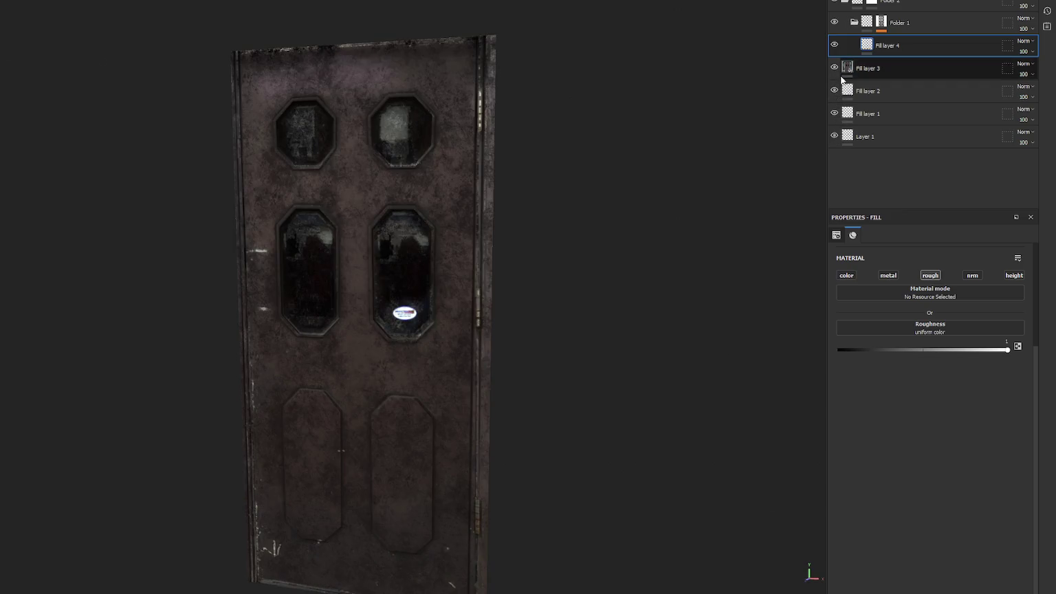
click(835, 68)
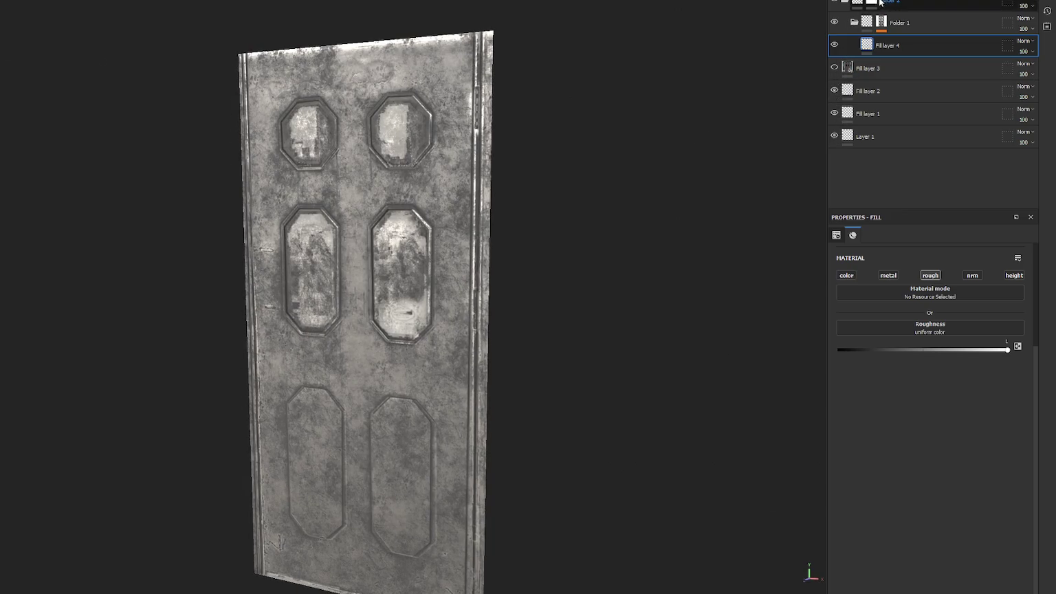
click(914, 4)
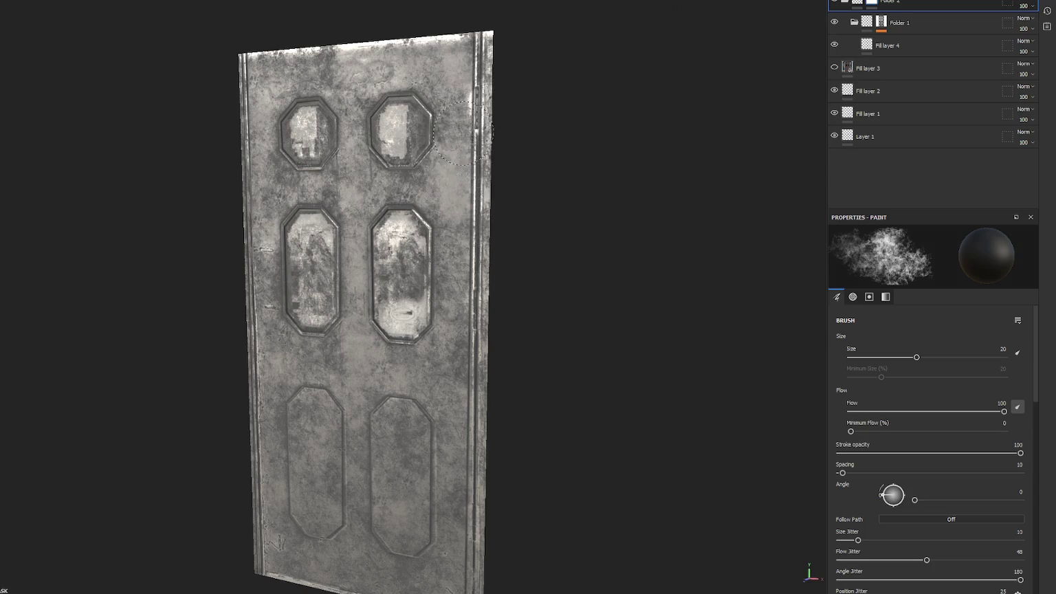
- Paint grime across the door's windows and lighter grime over the lower panels
drag(475, 165, 361, 92)
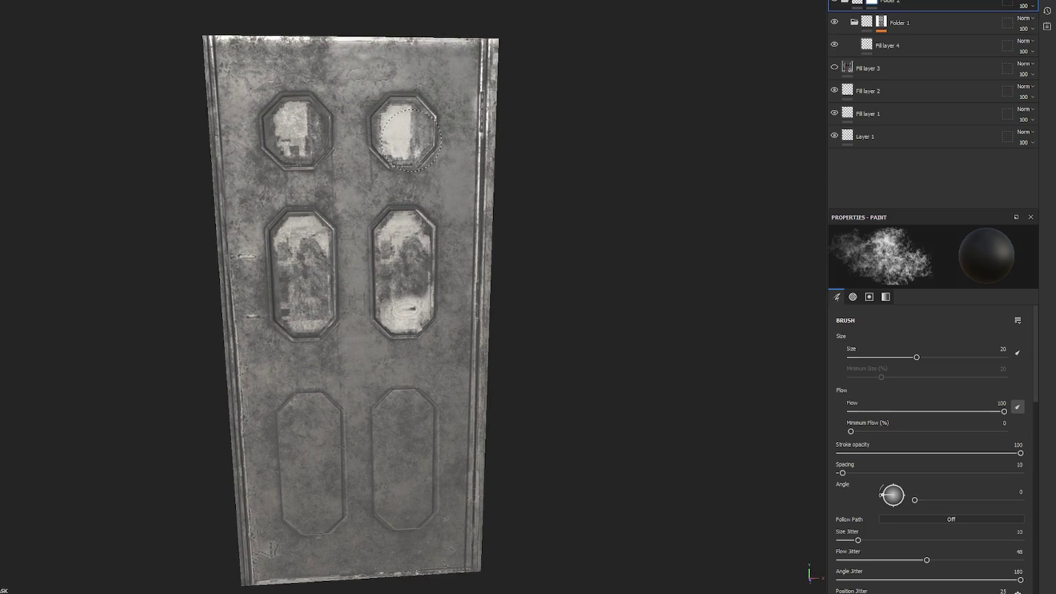
mouse_move(283, 135)
mouse_down()
mouse_move(292, 275)
mouse_move(400, 291)
mouse_move(451, 346)
mouse_up()
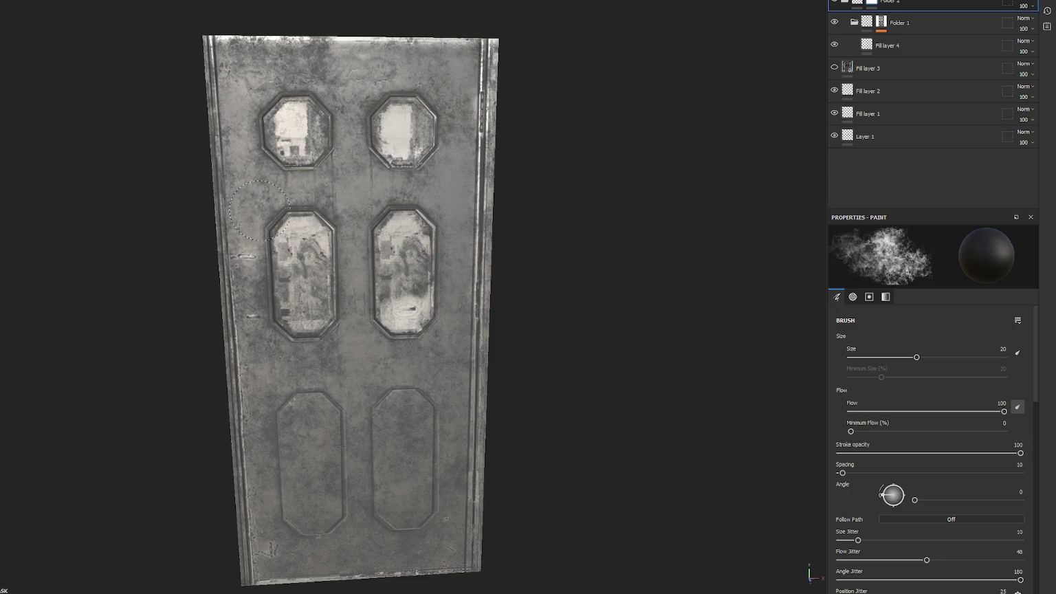
drag(292, 261, 287, 259)
drag(318, 371, 337, 275)
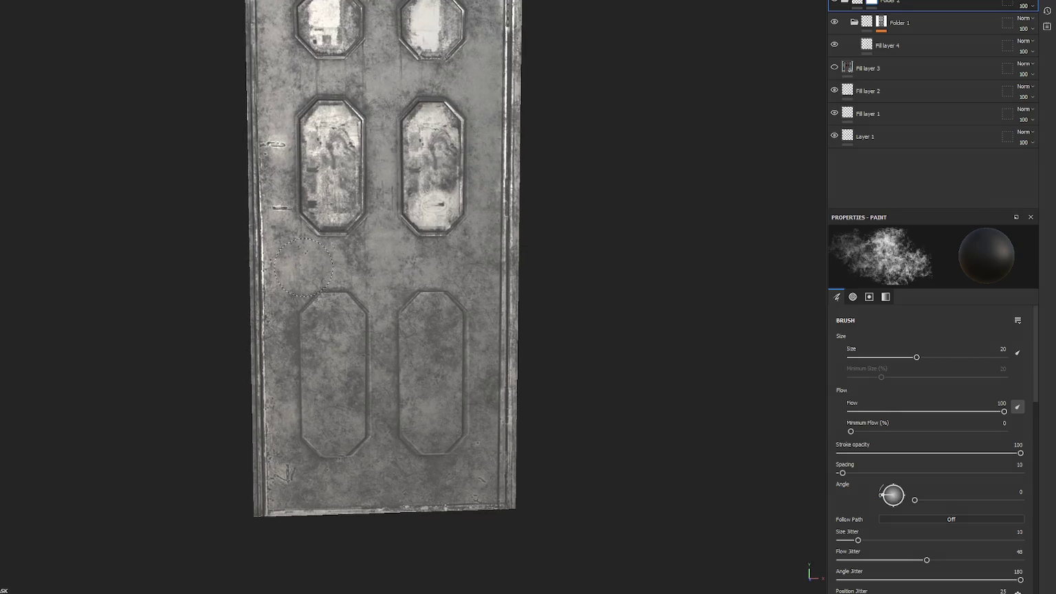
drag(397, 288, 390, 202)
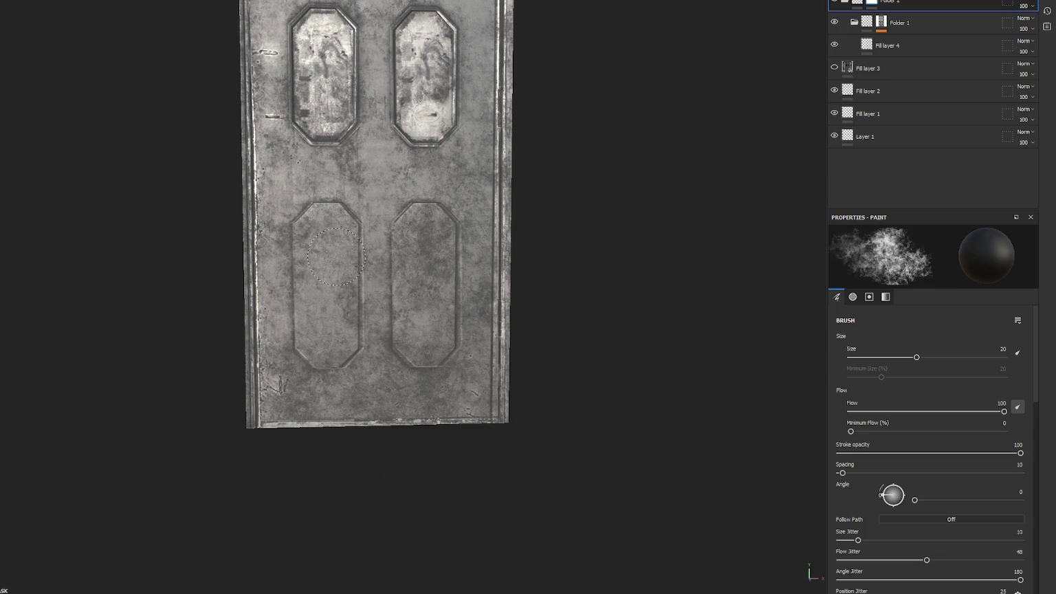
mouse_move(347, 284)
mouse_down()
mouse_move(413, 268)
mouse_move(399, 247)
mouse_move(389, 344)
mouse_move(442, 335)
mouse_move(378, 339)
mouse_up()
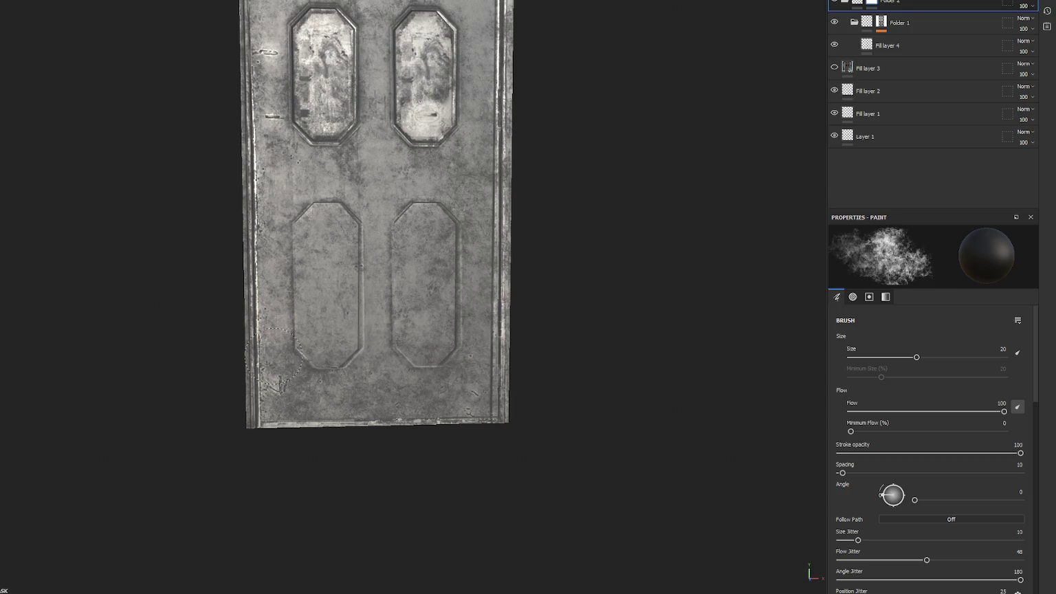
drag(282, 388, 289, 518)
mouse_move(328, 7)
mouse_down()
mouse_move(334, 94)
mouse_move(296, 97)
mouse_up()
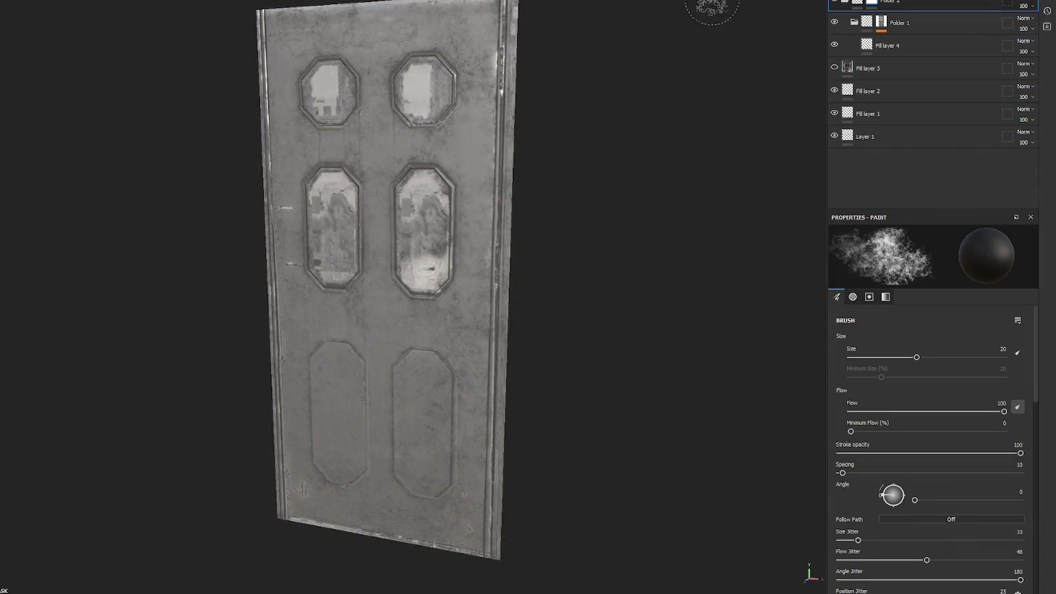
- Inspect Folder 1 and Fill layer 4's blend mode options, leaving them unchanged
right_click(952, 8)
click(934, 24)
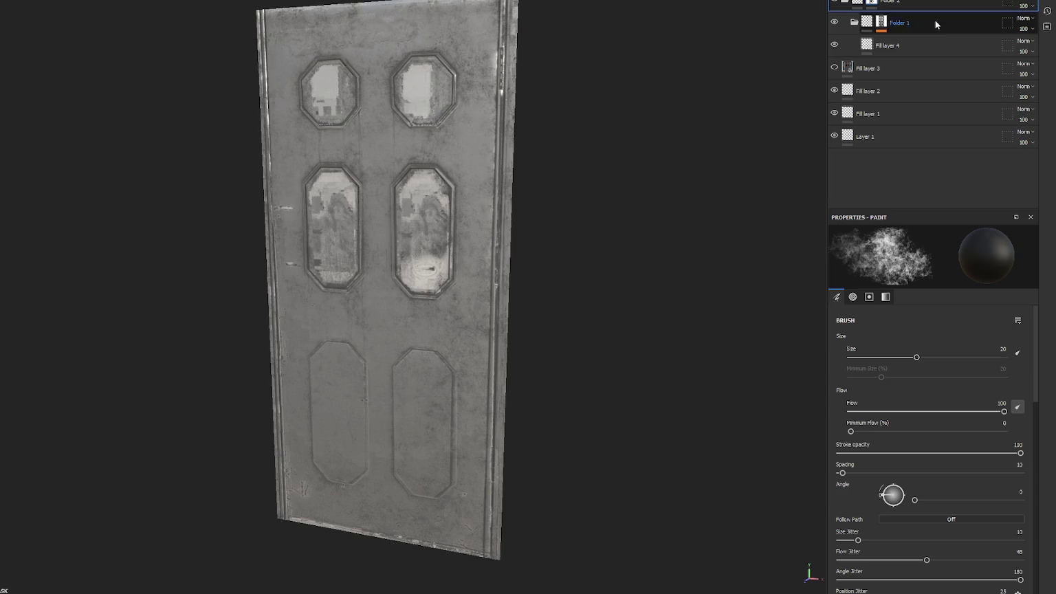
click(962, 45)
click(1024, 42)
click(909, 40)
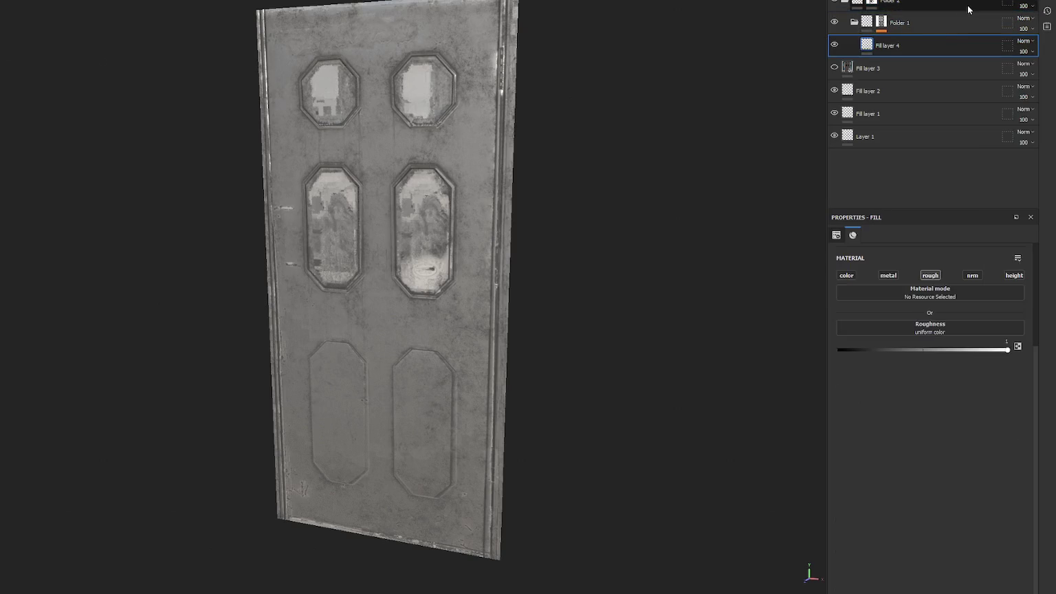
- Set Folder 2's opacity to 52 and toggle its visibility to compare the grime
click(968, 5)
click(1031, 5)
click(1024, 24)
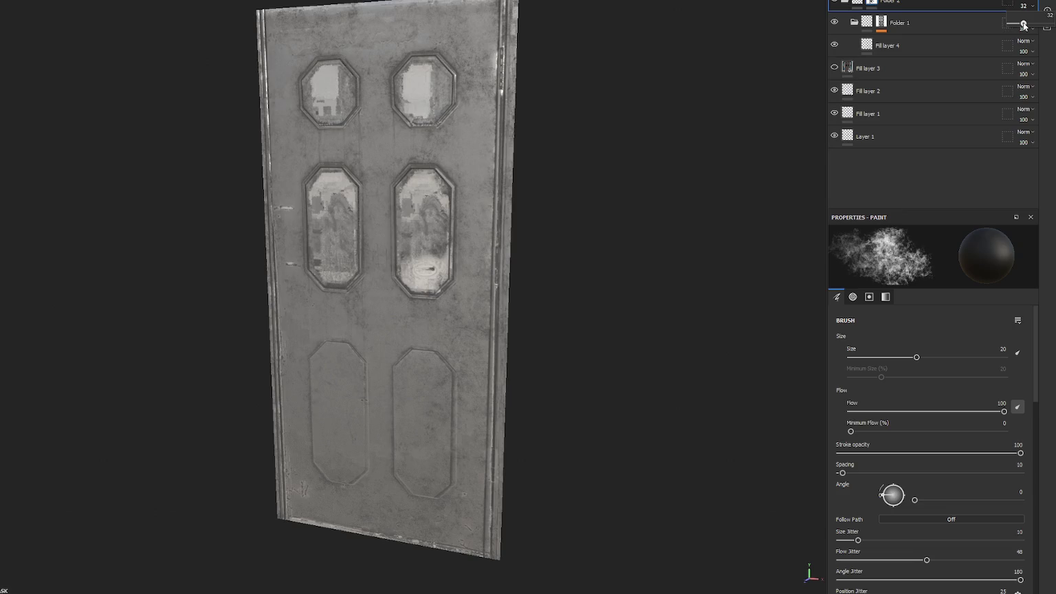
drag(1029, 26, 1032, 25)
click(834, 2)
click(835, 2)
click(837, 3)
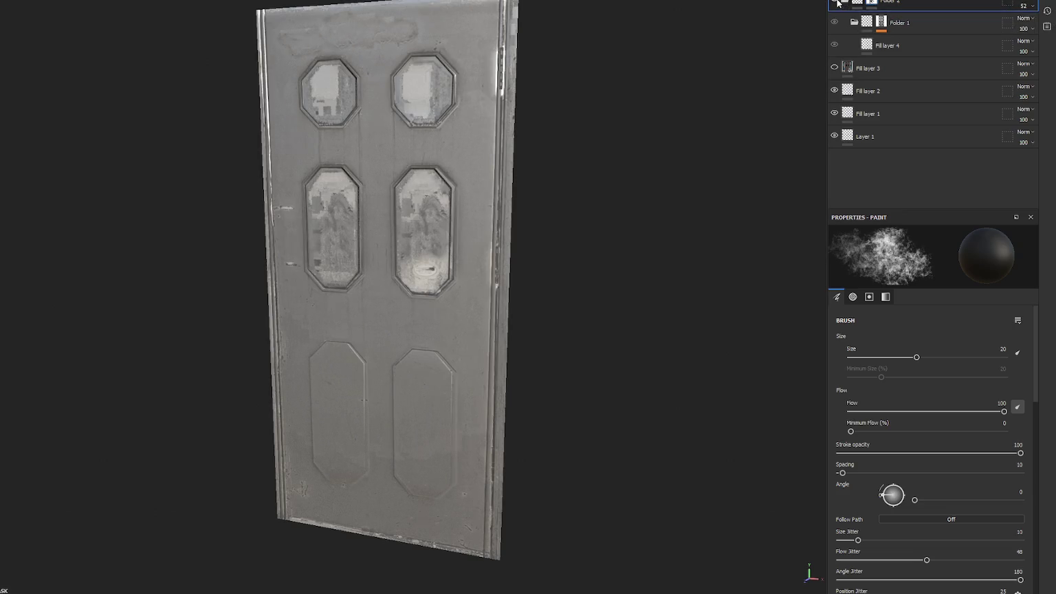
click(837, 3)
- Turn Fill layer 3's dark brown texture back on and check the door from the front
mouse_move(672, 49)
mouse_down()
mouse_move(762, 30)
mouse_move(720, 32)
mouse_up()
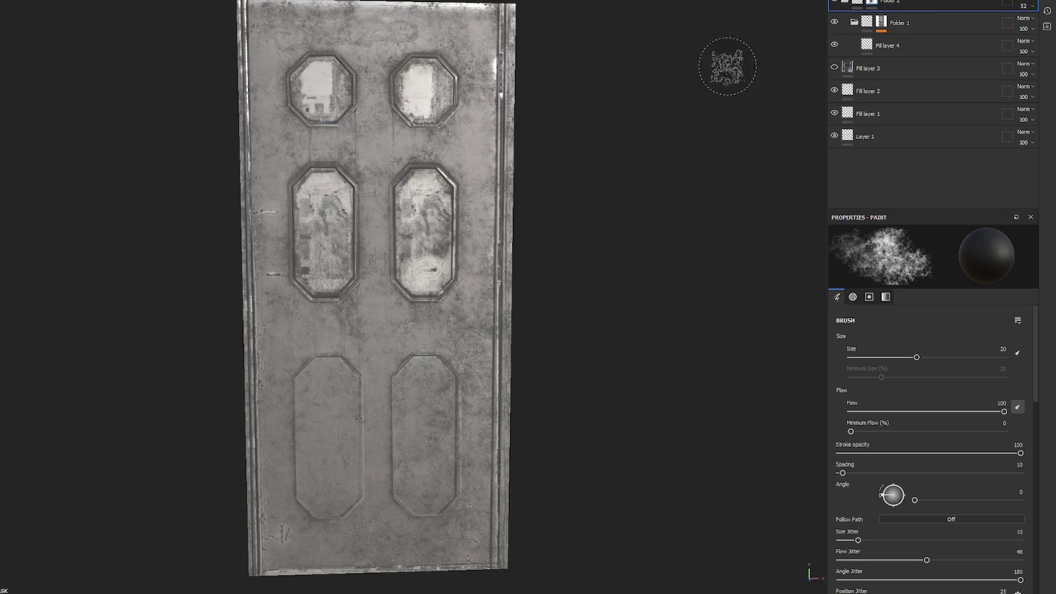
click(833, 68)
mouse_move(690, 146)
mouse_down()
mouse_move(516, 170)
mouse_move(670, 167)
mouse_move(694, 213)
mouse_move(641, 188)
mouse_move(605, 153)
mouse_move(707, 144)
mouse_move(670, 151)
mouse_up()
click(906, 71)
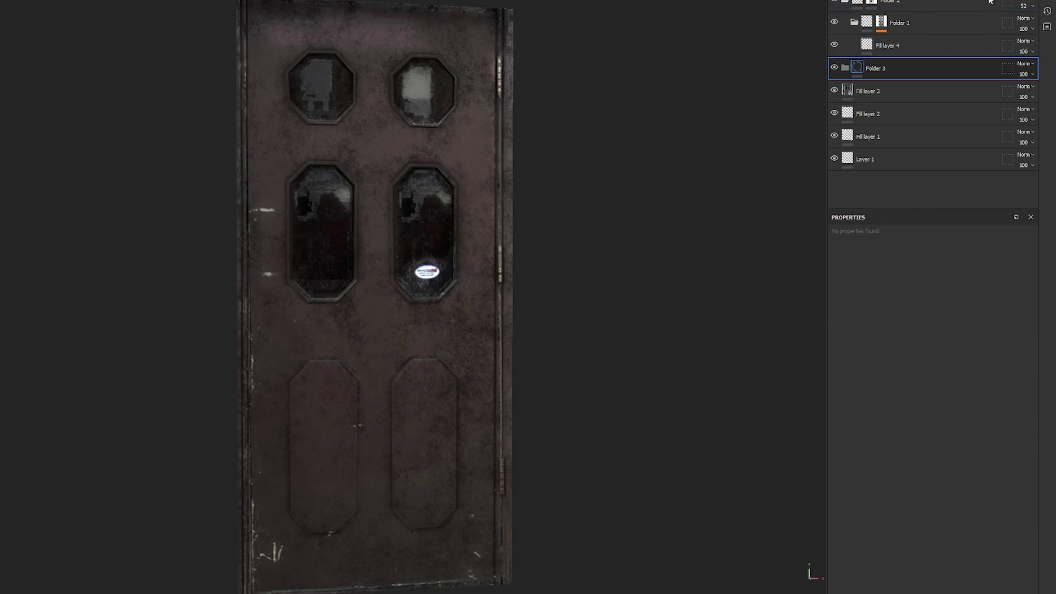
- Add Folder 3 with a black mask and Fill layer 5, sampling the door's dark brown as base colour
right_click(902, 84)
click(915, 86)
click(887, 90)
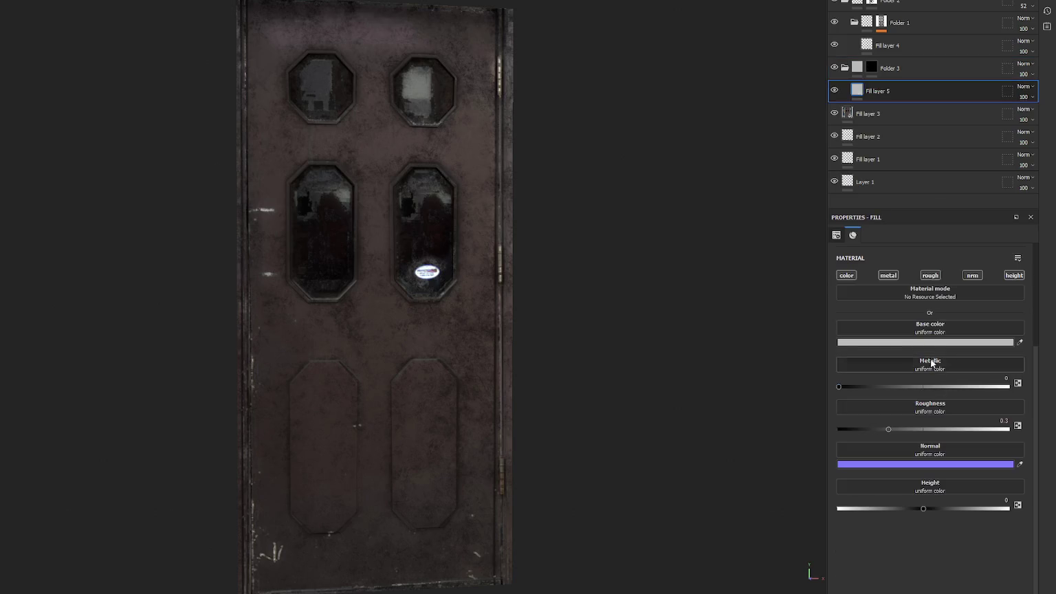
click(914, 342)
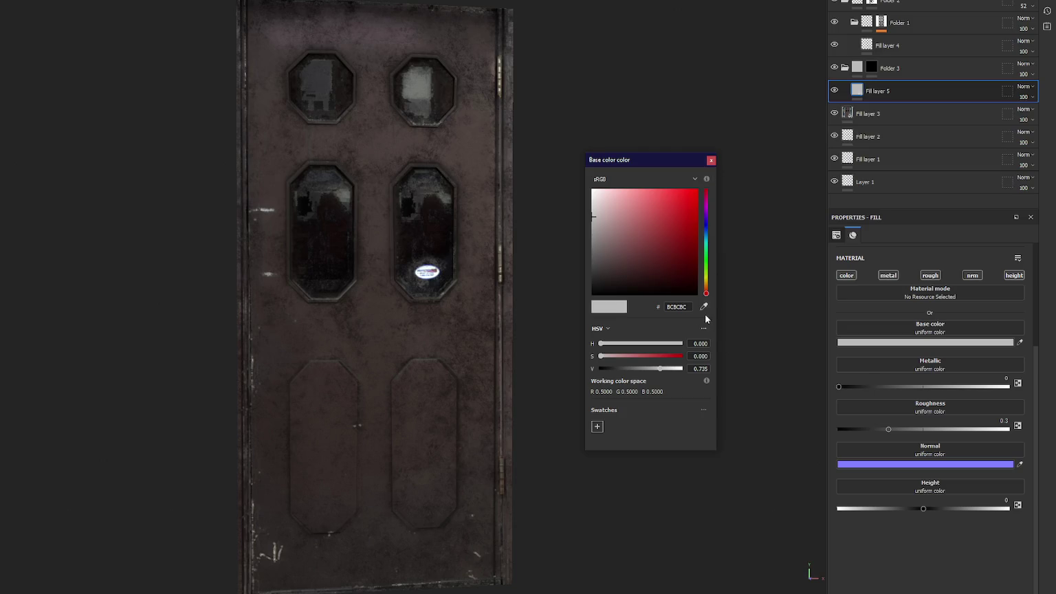
click(703, 307)
click(467, 241)
click(711, 160)
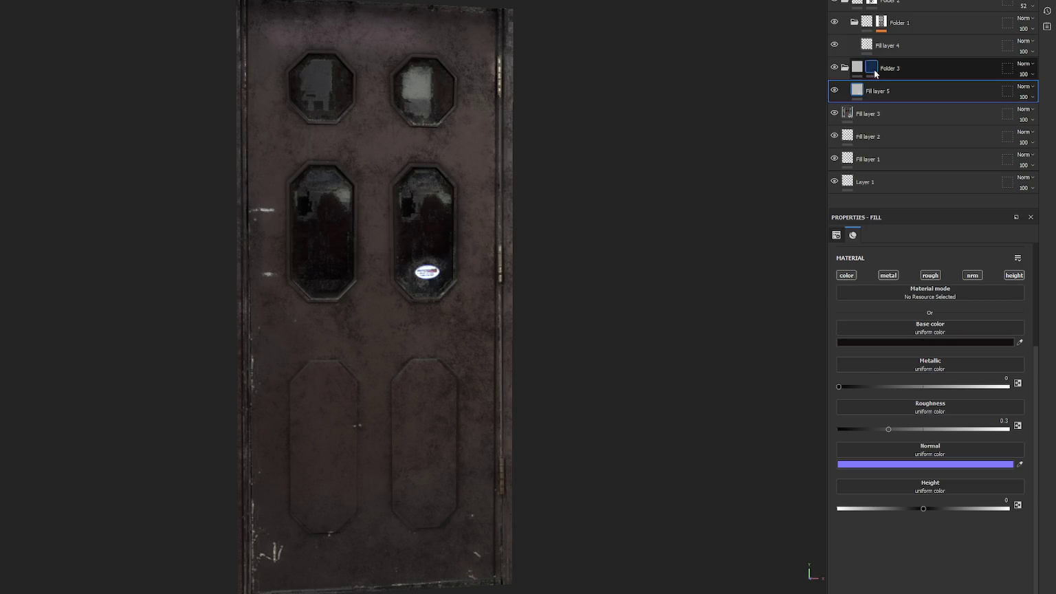
- Paint grime onto the upper right-middle window around the sticker, and toggle Fill layer 5's roughness channel
click(871, 67)
mouse_move(429, 190)
mouse_down()
mouse_move(421, 213)
mouse_move(440, 184)
mouse_up()
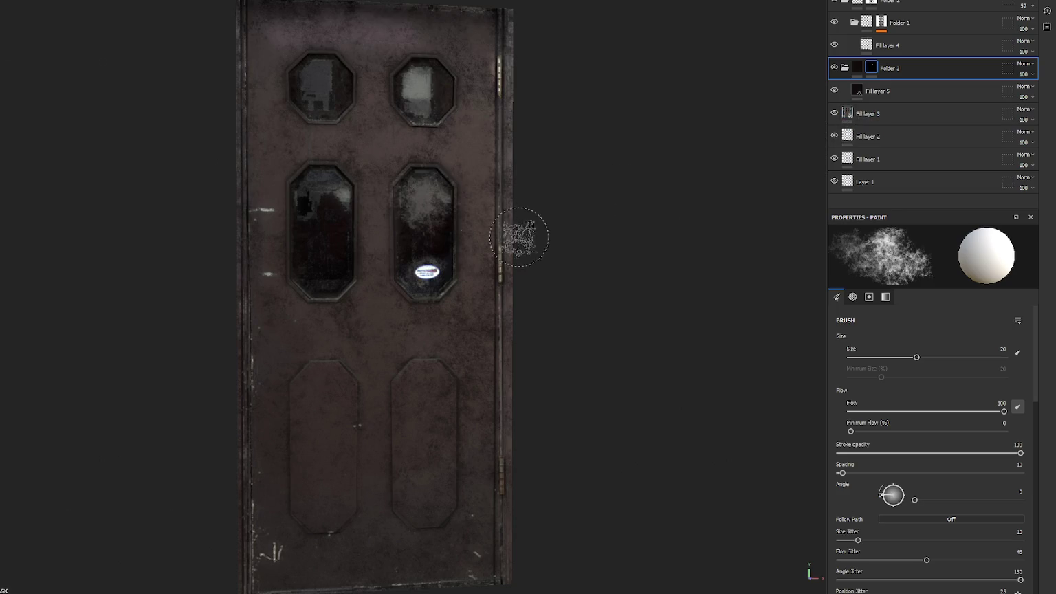
drag(423, 237, 423, 249)
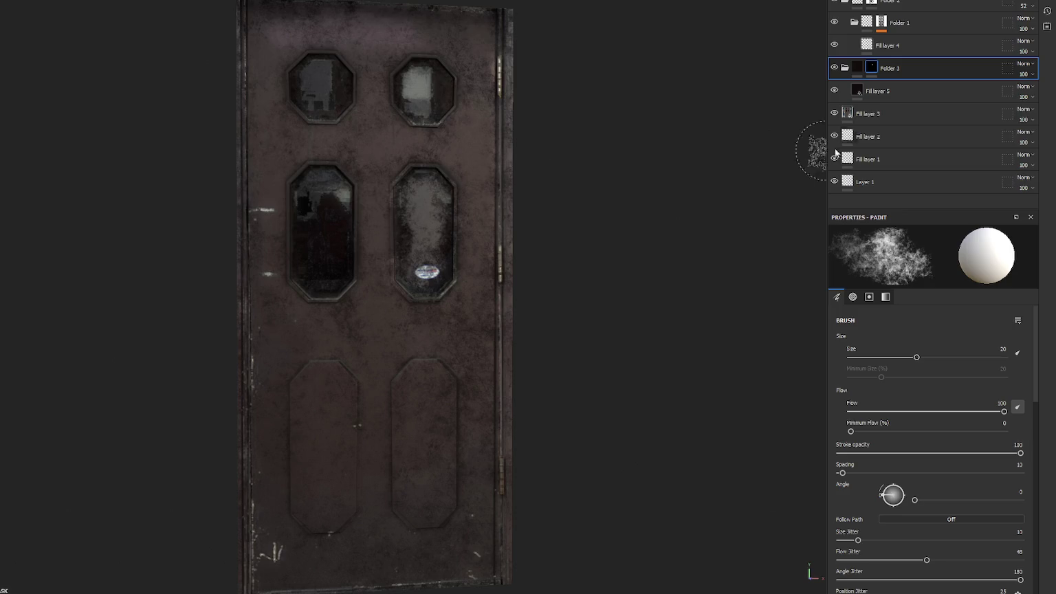
click(859, 91)
click(926, 276)
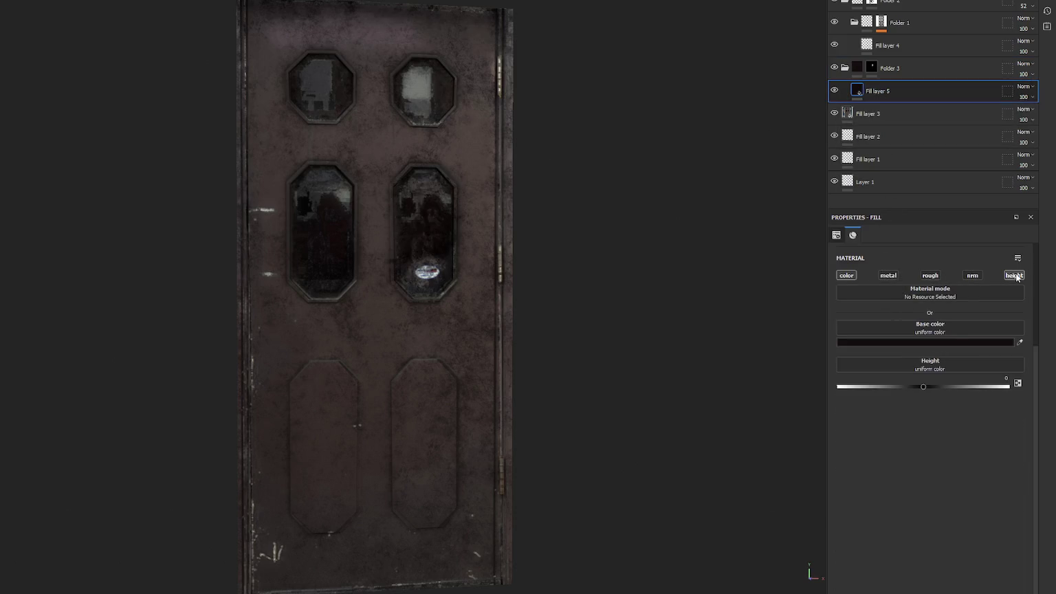
click(870, 67)
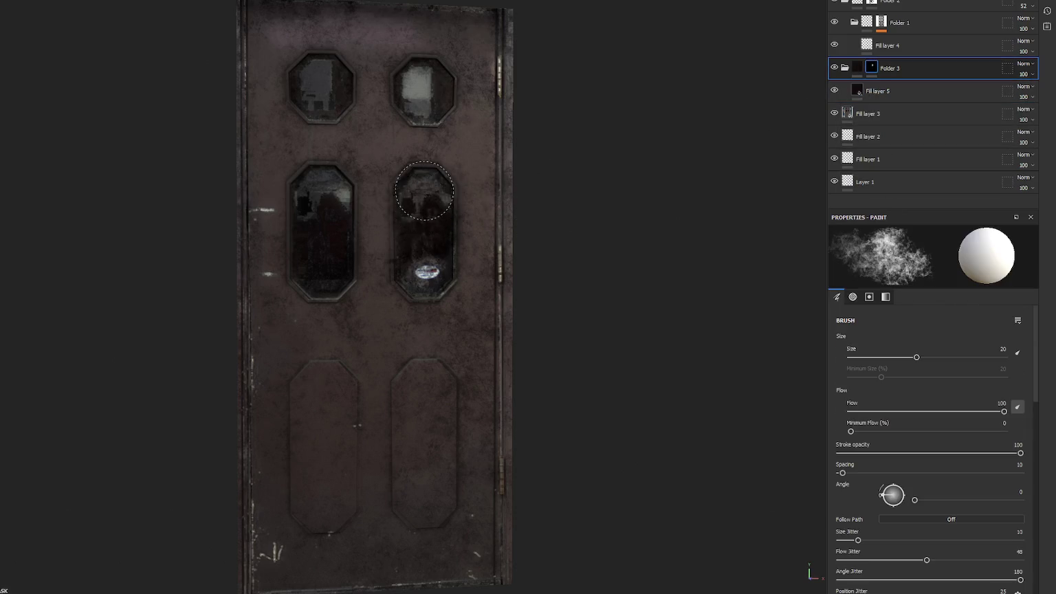
click(834, 67)
click(834, 68)
- Move Folder 3 to the top of the stack and enable the nrm channel on Fill layer 5
mouse_move(886, 68)
mouse_down()
mouse_move(893, 6)
mouse_move(909, 10)
mouse_up()
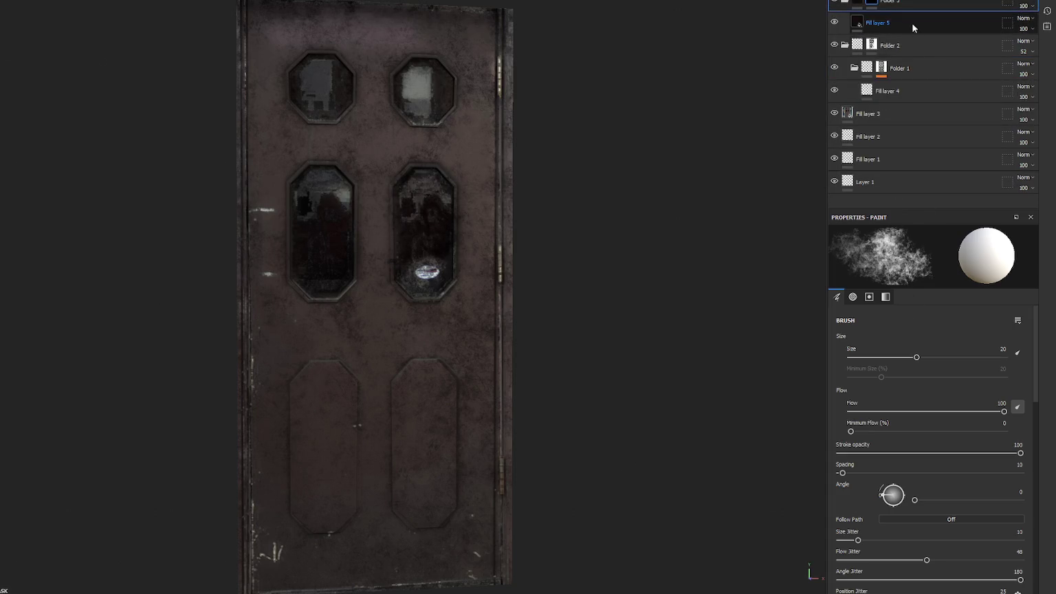
click(911, 23)
click(972, 277)
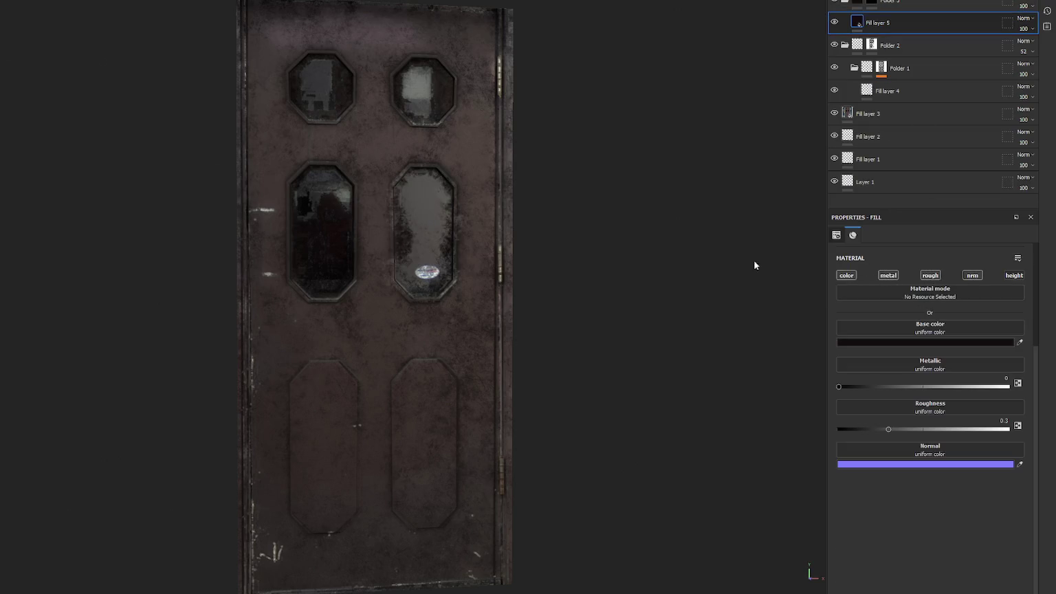
click(894, 4)
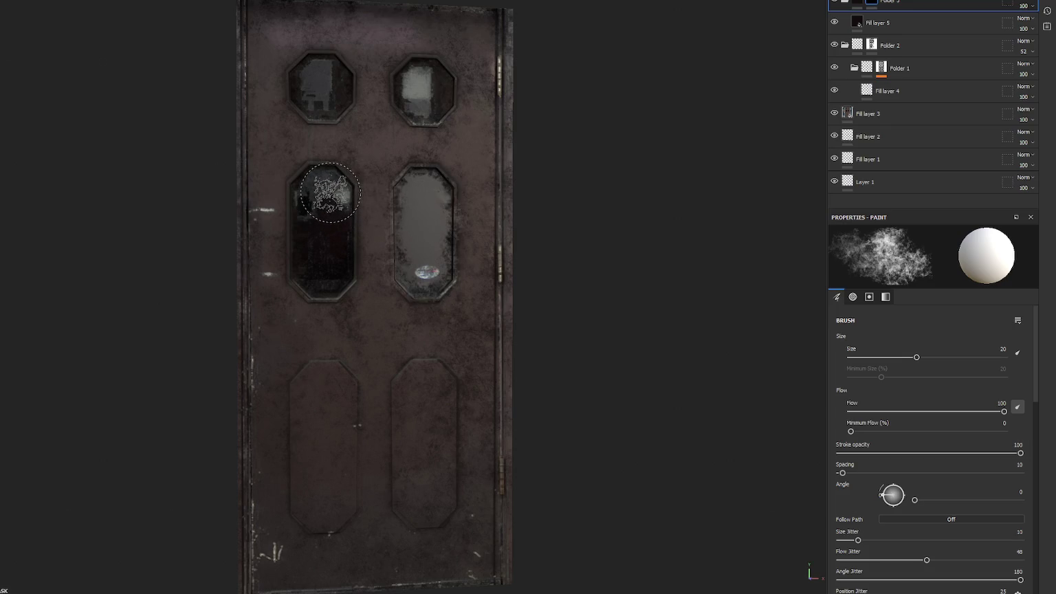
- Add a paint effect to Folder 3's mask and brush grime onto all four windows' glass
right_click(947, 9)
click(963, 20)
mouse_move(471, 217)
mouse_down()
mouse_move(433, 227)
mouse_move(426, 199)
mouse_move(429, 254)
mouse_up()
mouse_move(288, 265)
mouse_down()
mouse_move(318, 213)
mouse_move(319, 263)
mouse_move(323, 210)
mouse_move(320, 264)
mouse_up()
drag(326, 59, 320, 83)
mouse_move(426, 75)
mouse_down()
mouse_move(429, 86)
mouse_move(412, 69)
mouse_move(440, 90)
mouse_up()
scroll(909, 383, down, 10)
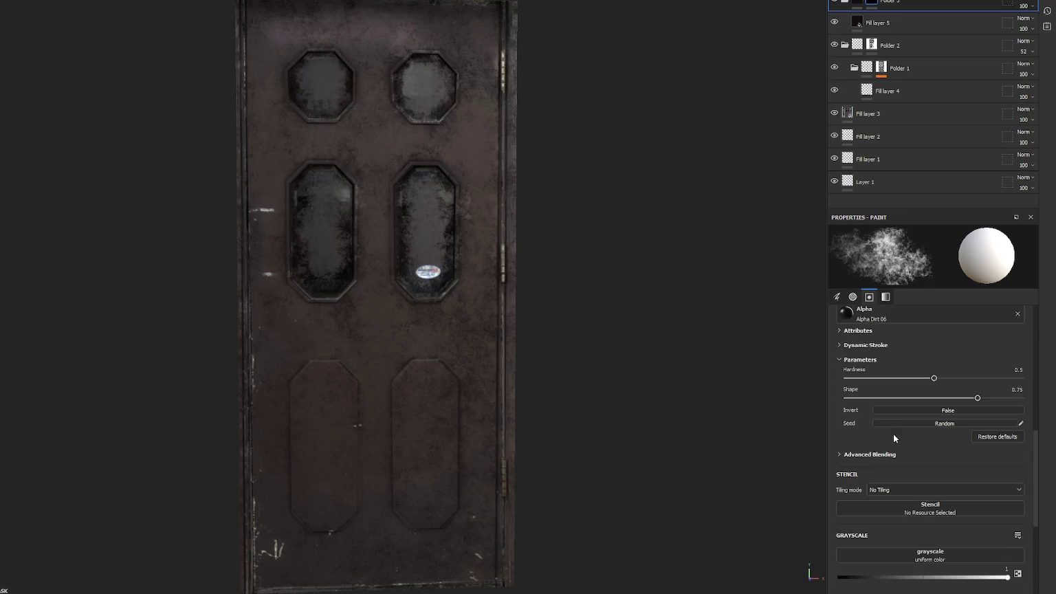
click(838, 373)
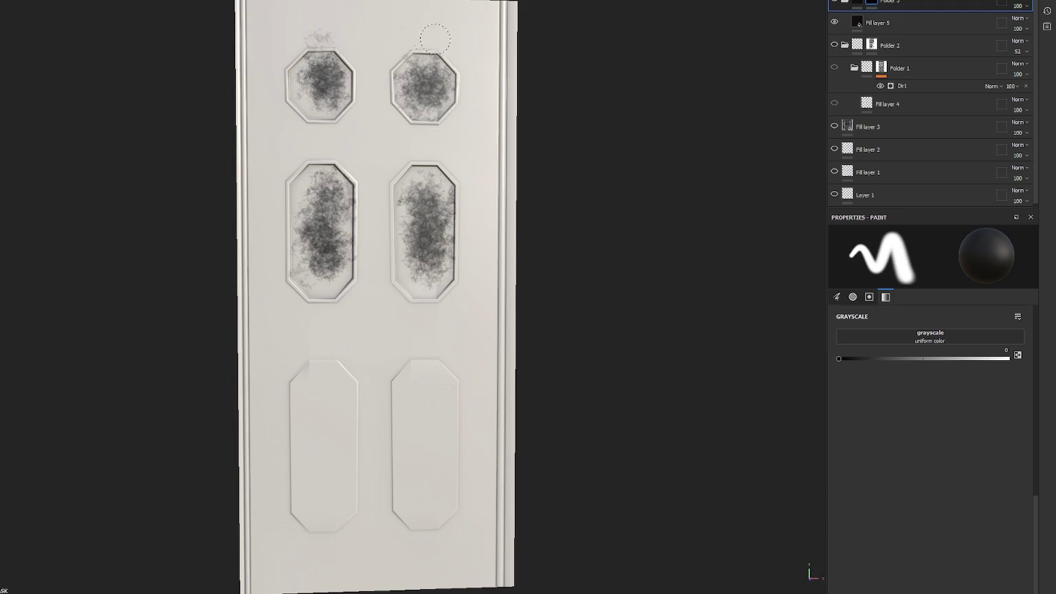
- Erase stray dirt from the window frames, then give Fill layer 5 metallic 0.6713 and roughness 0.0841
drag(386, 52, 304, 40)
drag(351, 180, 359, 270)
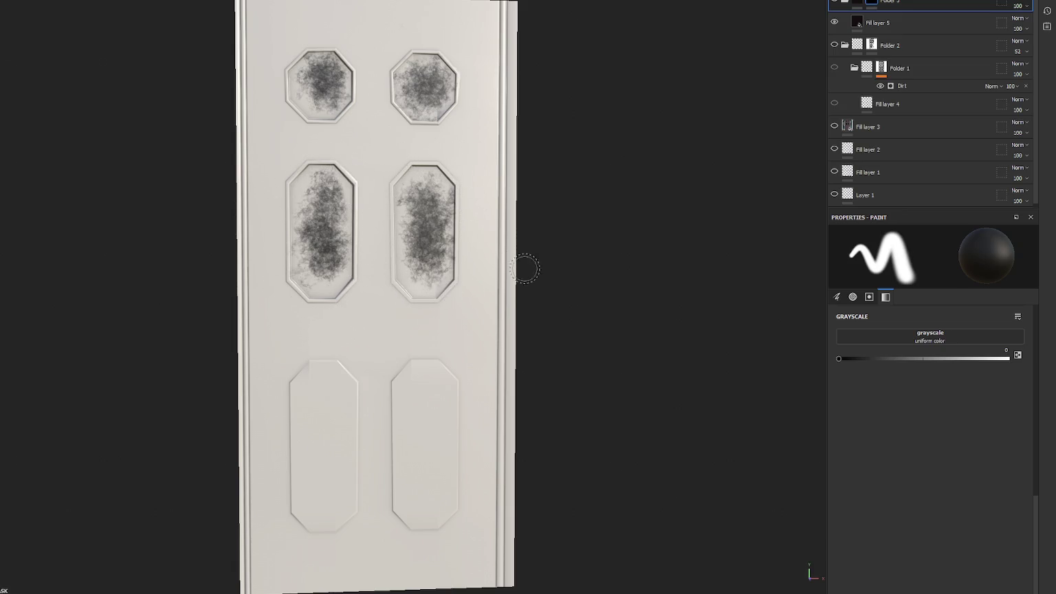
click(887, 23)
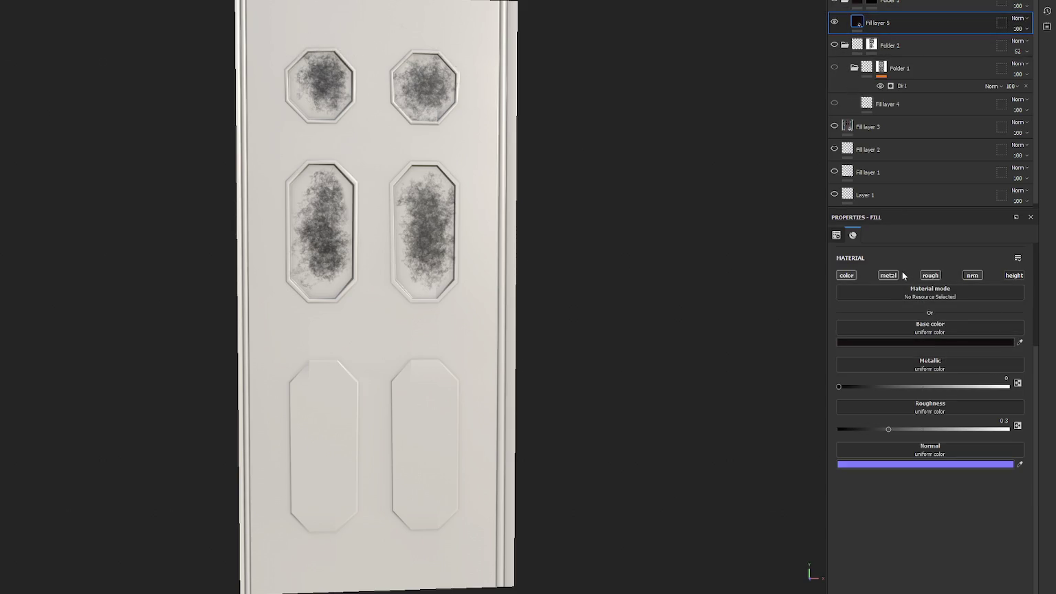
drag(895, 426, 854, 428)
drag(906, 389, 953, 387)
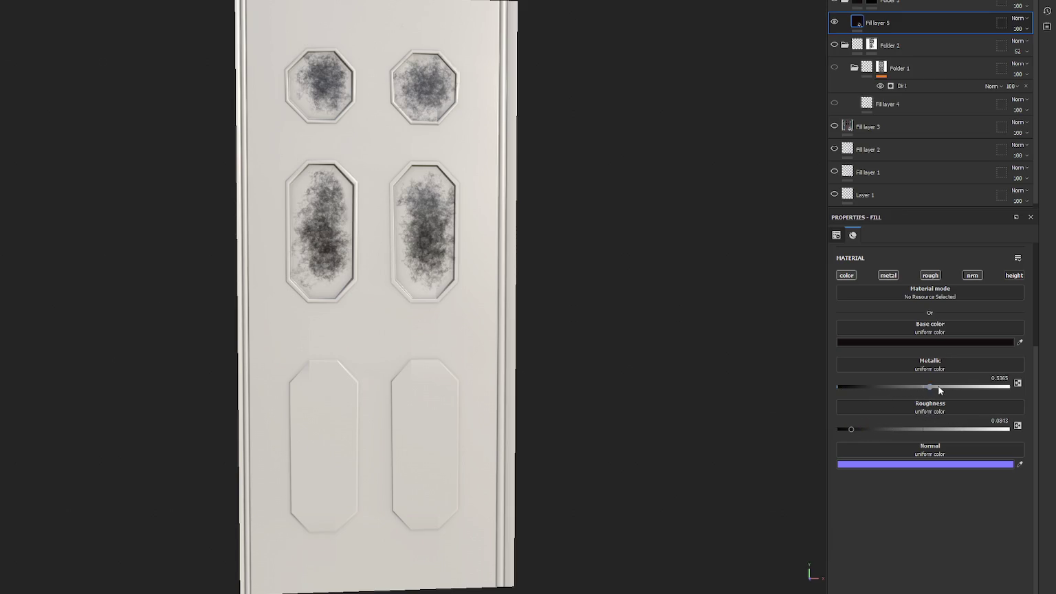
- Collapse Folder 2 and show Layer 1 to reveal the finished textured door
click(836, 45)
click(836, 134)
mouse_move(609, 205)
mouse_down()
mouse_move(721, 235)
mouse_move(741, 217)
mouse_up()
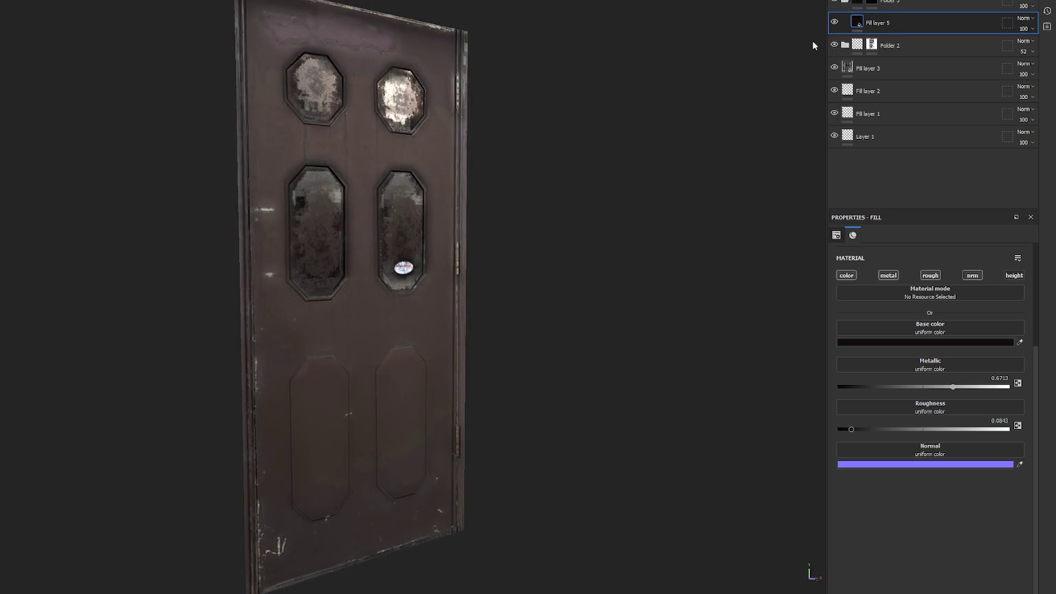
- Collapse Folder 3, then hide Fill layers 3, 2 and 1 in turn to inspect each contribution
click(836, 3)
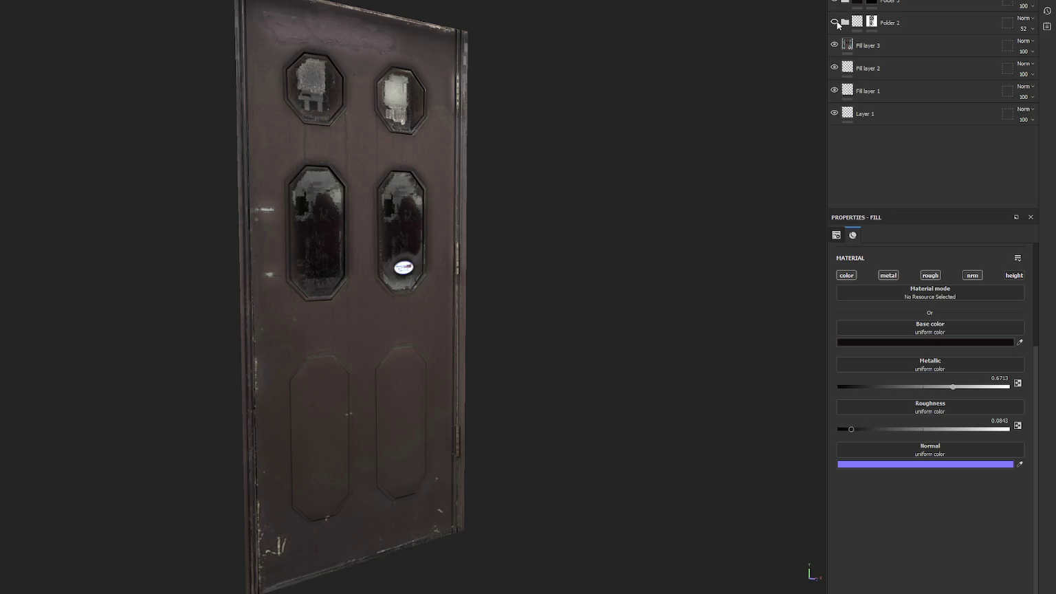
click(834, 45)
click(834, 68)
click(834, 46)
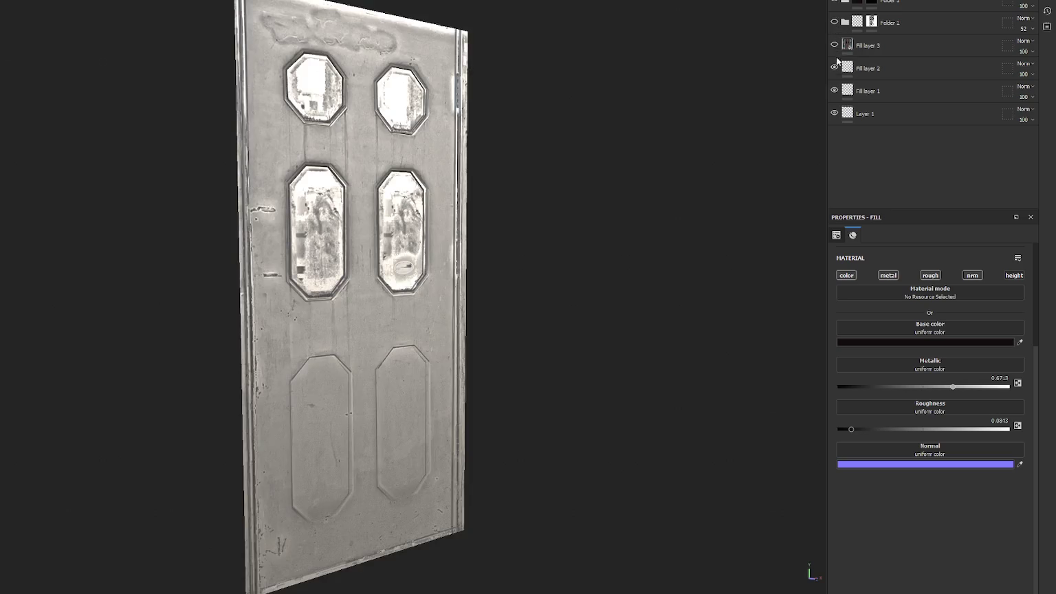
click(834, 67)
click(834, 90)
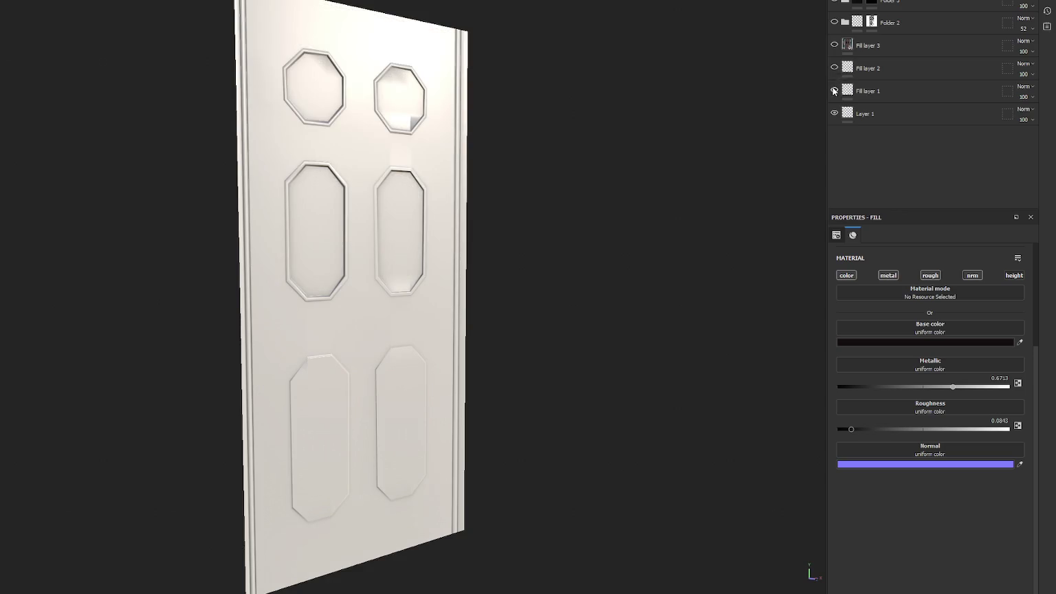
click(834, 90)
click(873, 90)
scroll(532, 143, up, 4)
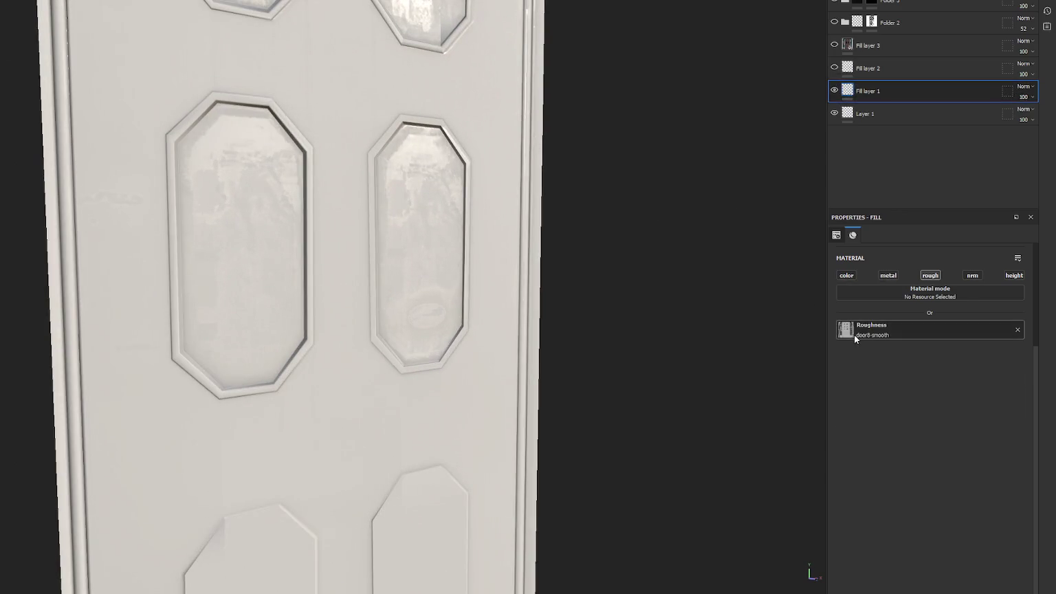
mouse_move(542, 188)
mouse_down()
mouse_move(511, 135)
mouse_move(568, 160)
mouse_move(577, 229)
mouse_move(549, 254)
mouse_move(546, 230)
mouse_up()
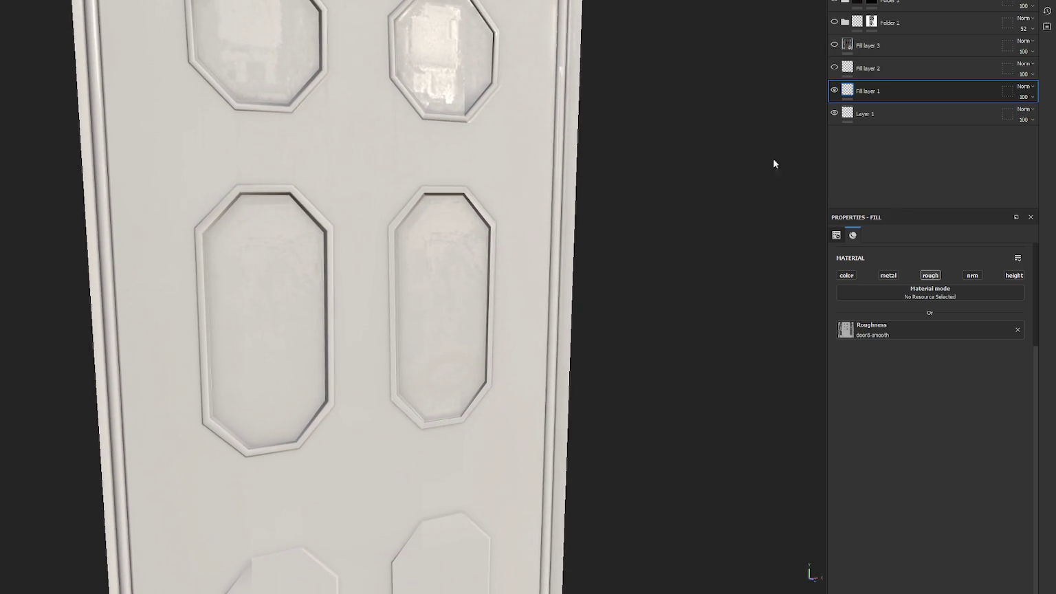
- Turn Fill layers 2 and 3 and Folder 3's glass grime back on, and review the door
click(834, 67)
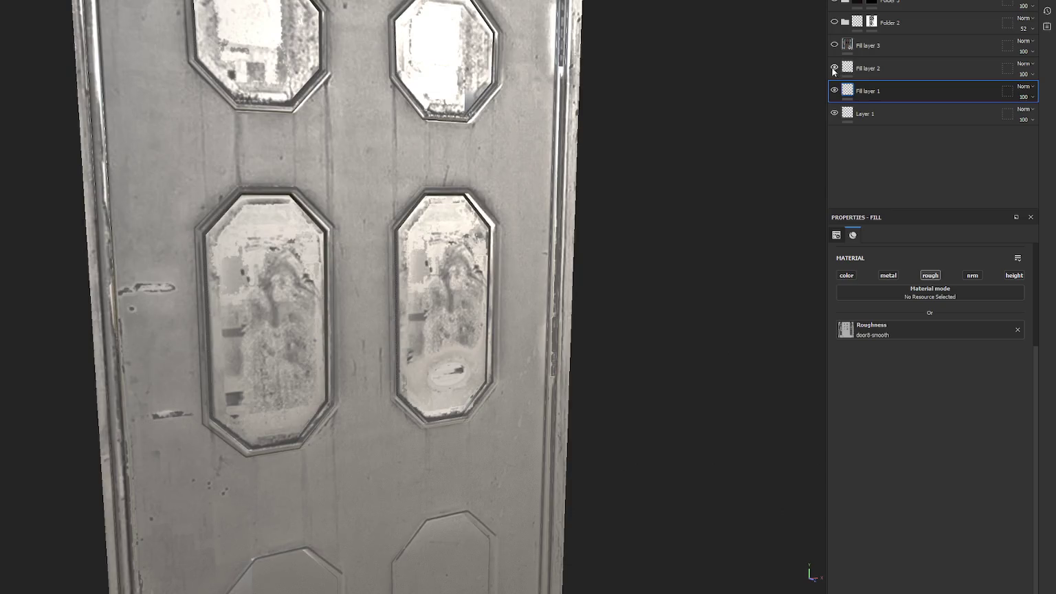
click(833, 45)
mouse_move(656, 93)
mouse_down()
mouse_move(670, 82)
mouse_move(682, 90)
mouse_up()
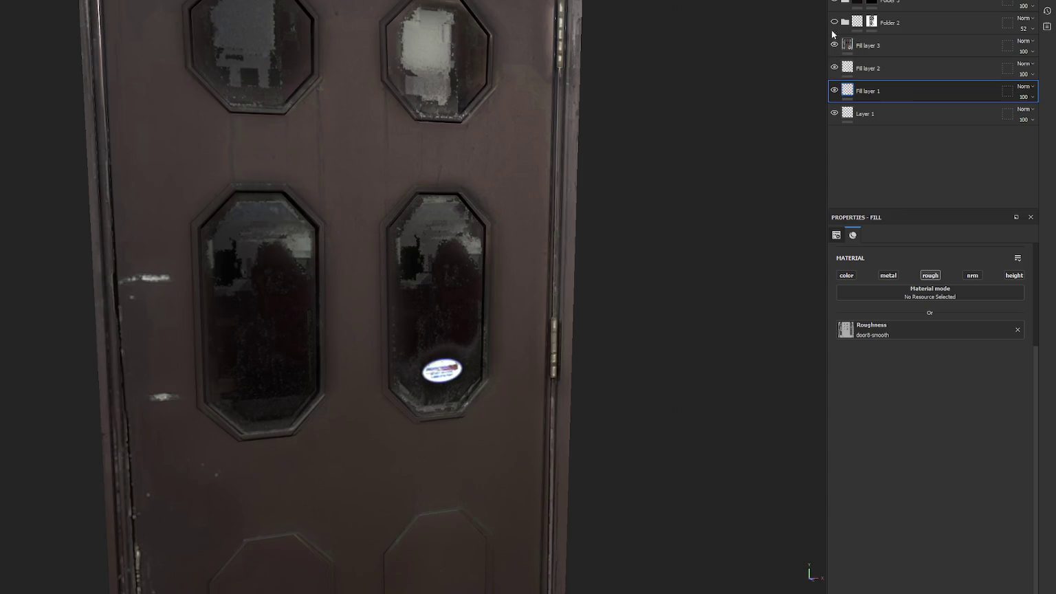
click(832, 3)
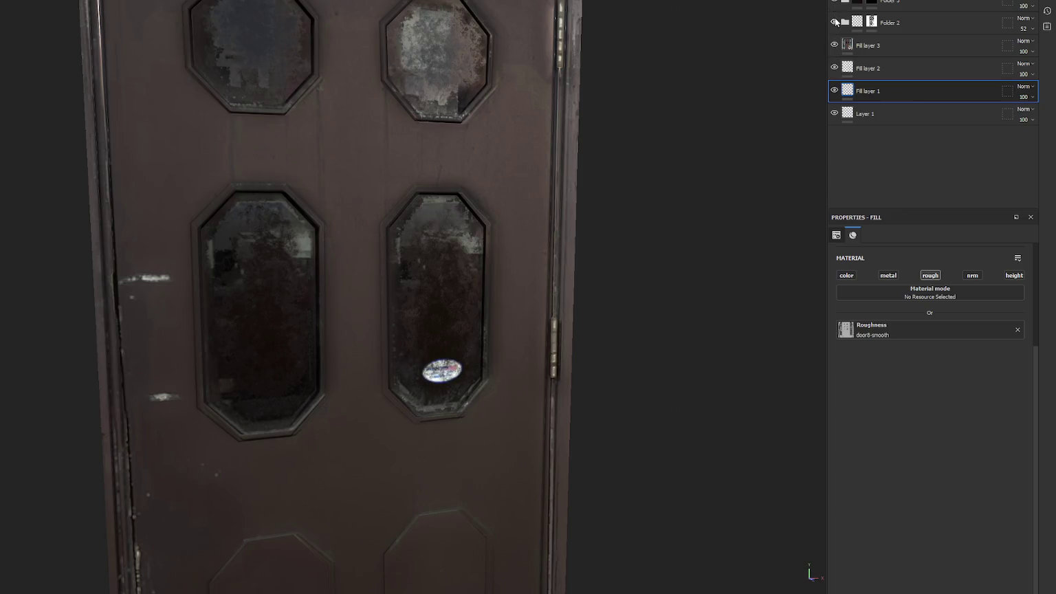
mouse_move(737, 81)
mouse_down()
mouse_move(667, 33)
mouse_move(737, 35)
mouse_move(754, 50)
mouse_move(705, 55)
mouse_up()
- Frame the door and export its textures at 2048 with the Unity HDRP (Metallic Standard) template
key(f)
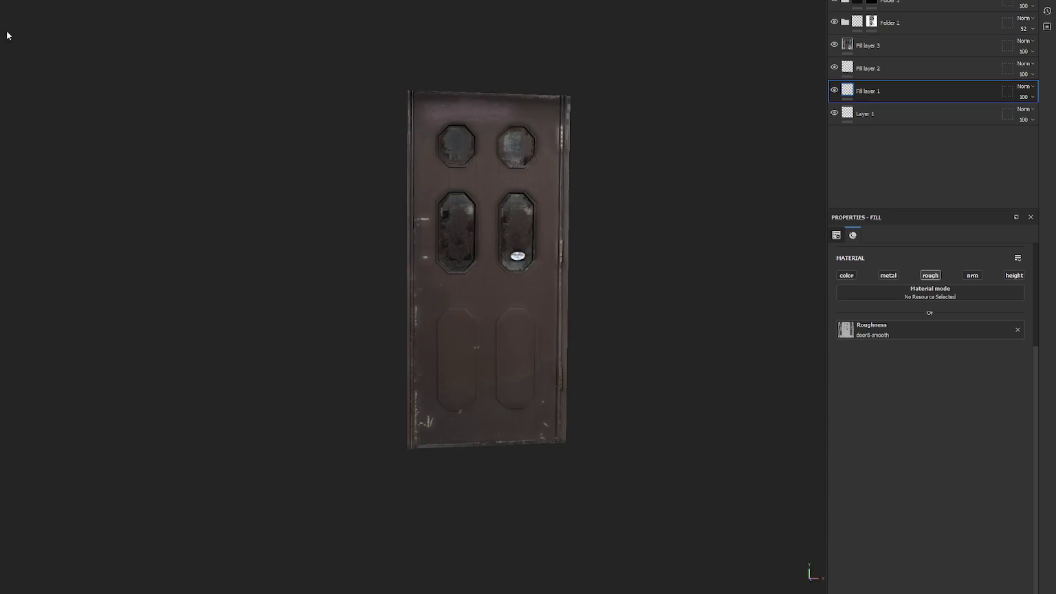
key(ctrl+shift+e)
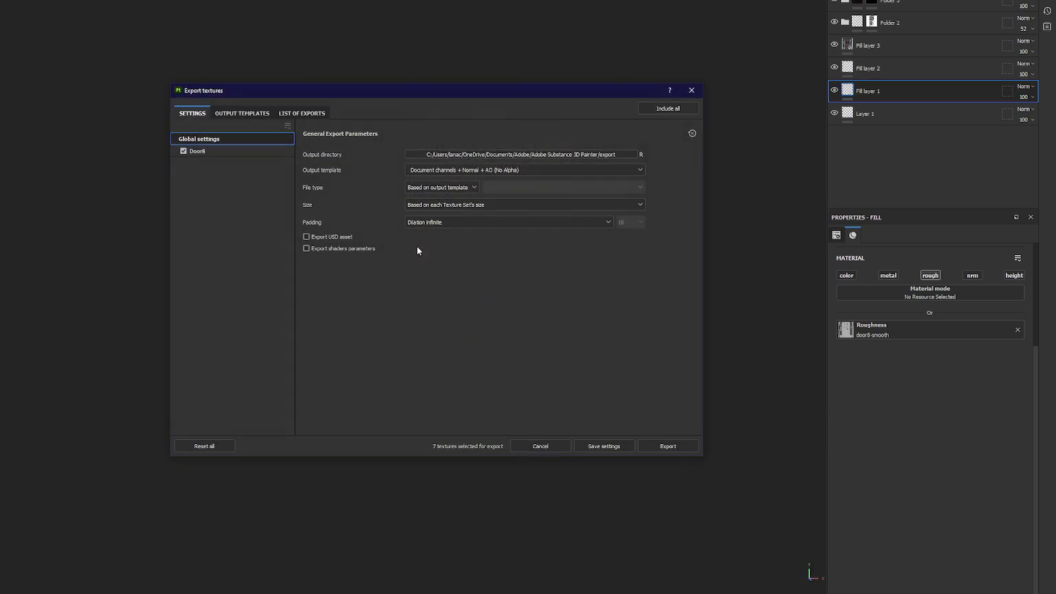
click(457, 170)
click(519, 212)
click(516, 205)
click(506, 279)
click(667, 446)
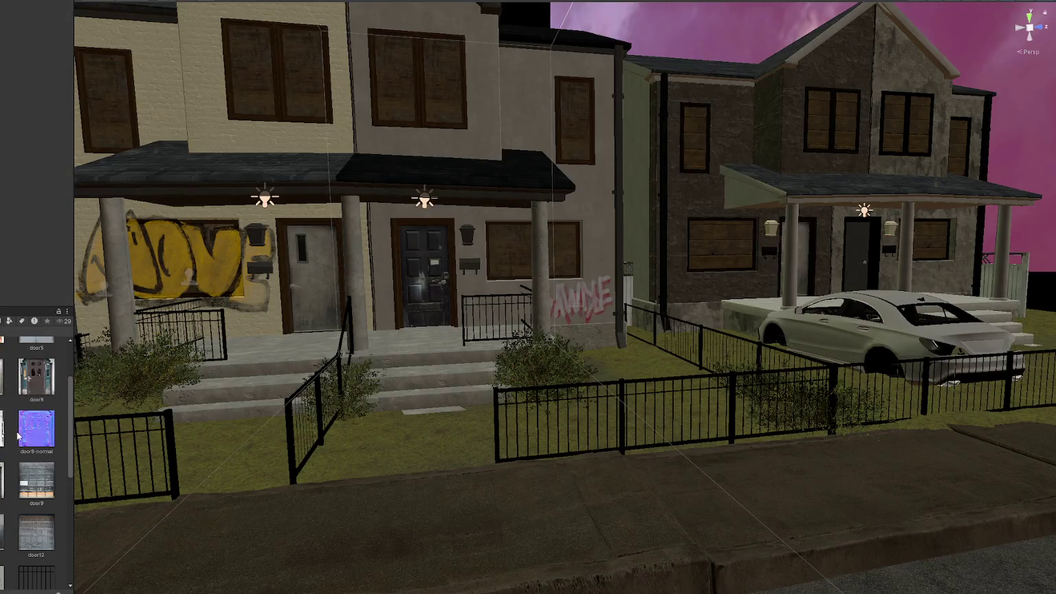
- Create a new project folder named door8
right_click(14, 393)
mouse_move(109, 110)
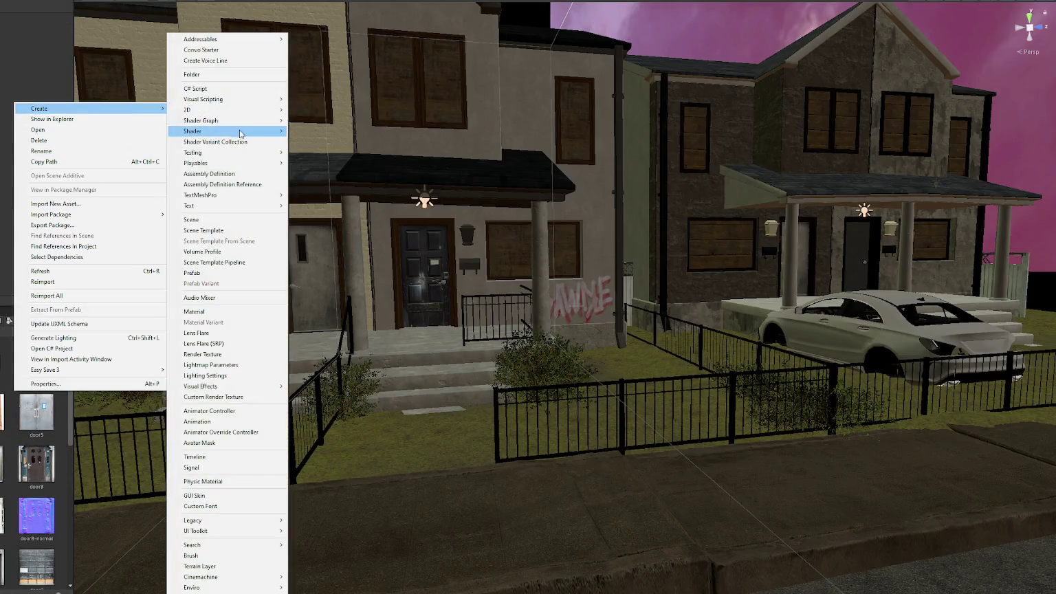
click(213, 77)
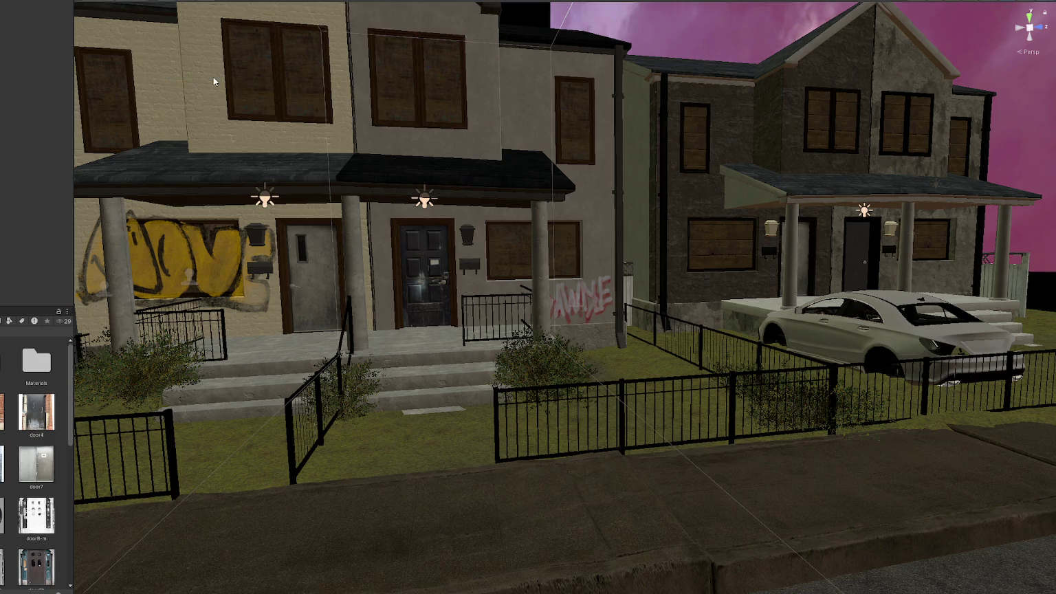
text(door8)
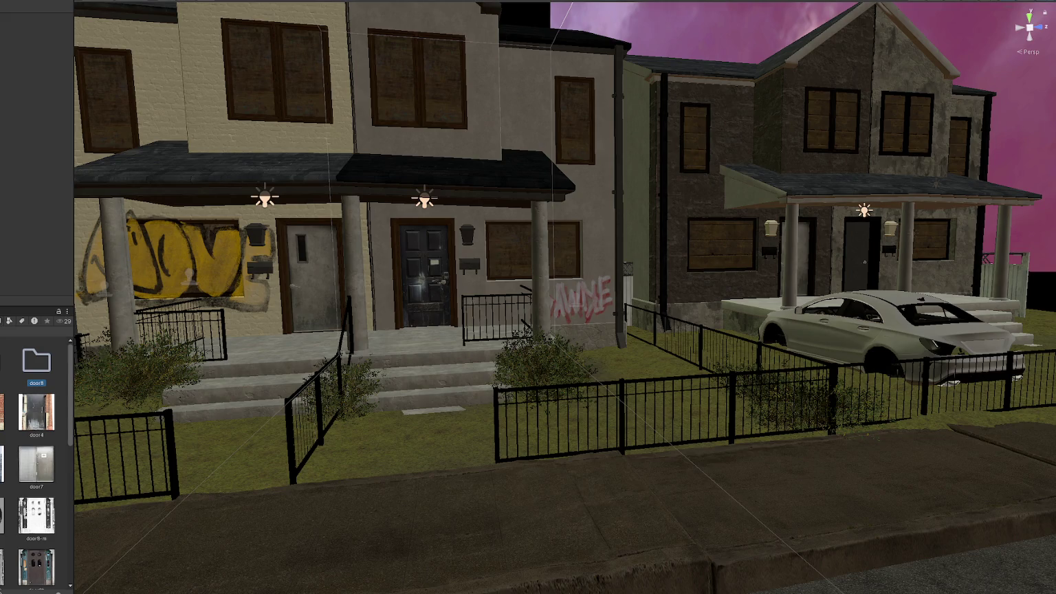
- Move door8b into the door8 folder and import the exported door8-lo texture maps there
click(35, 516)
scroll(36, 481, down, 2)
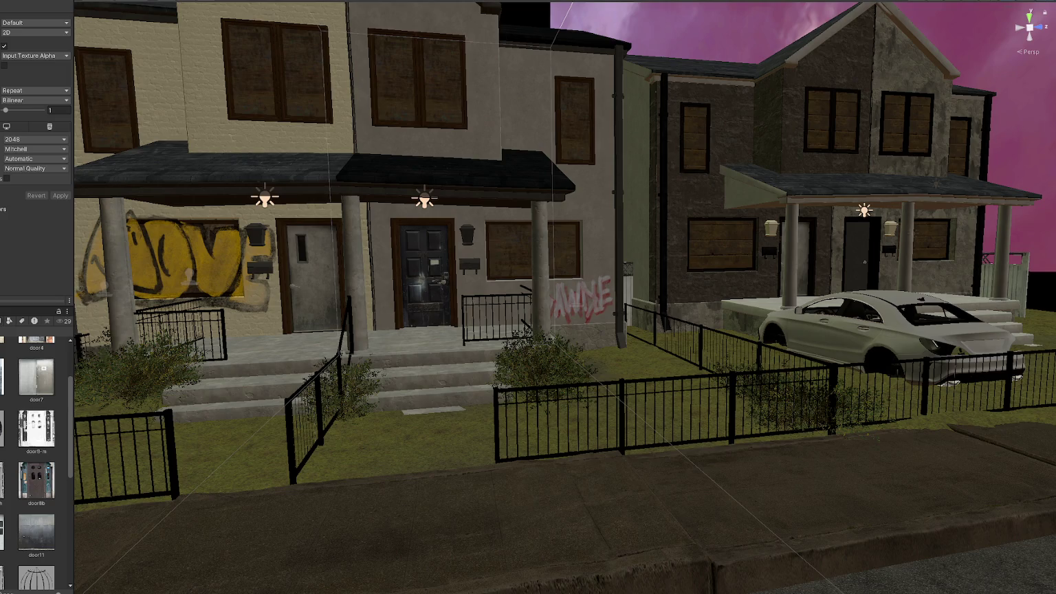
click(36, 430)
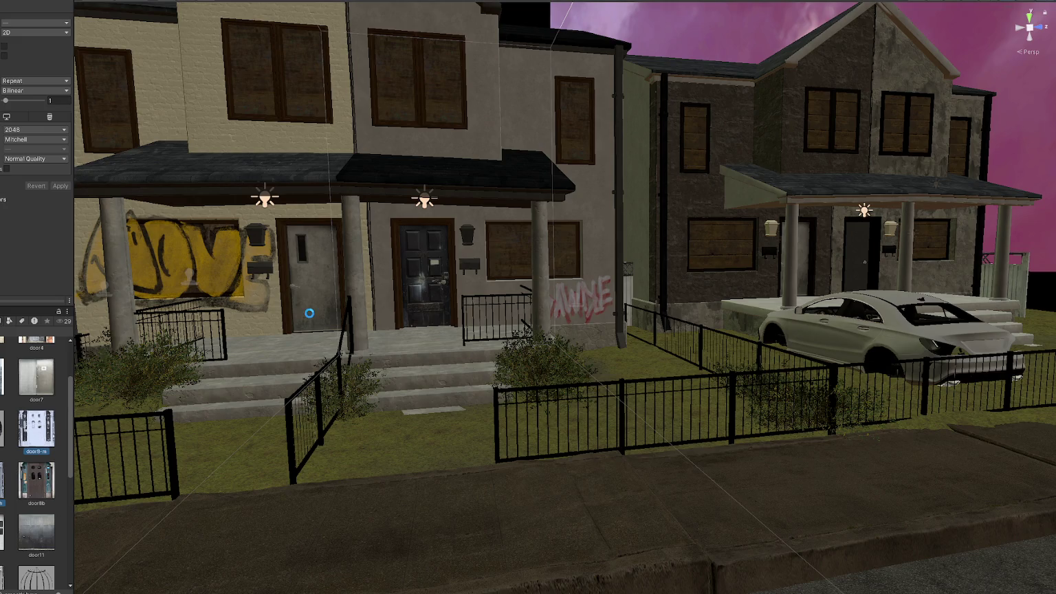
click(35, 443)
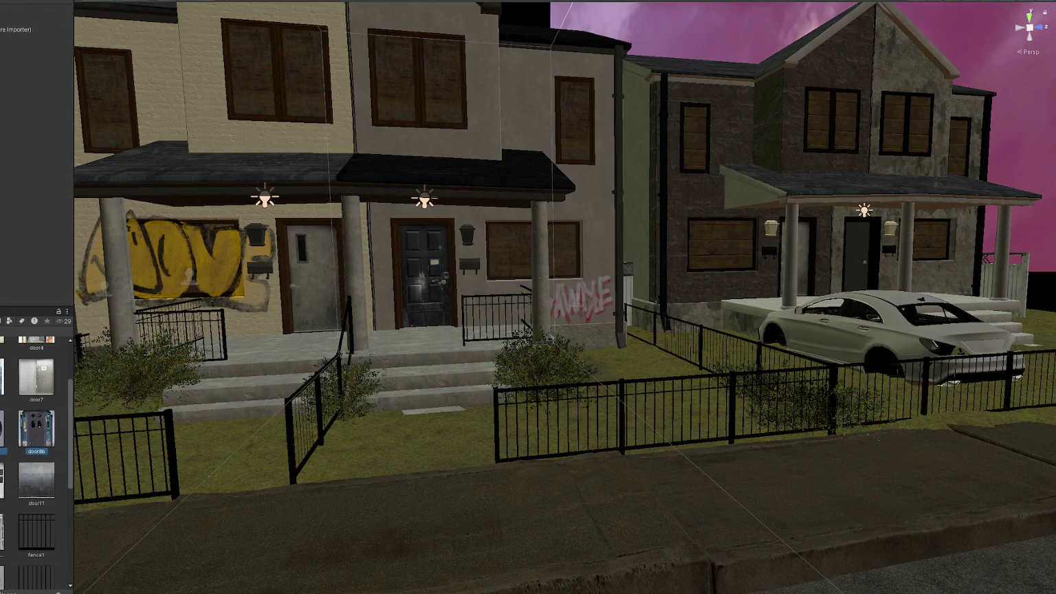
click(25, 349)
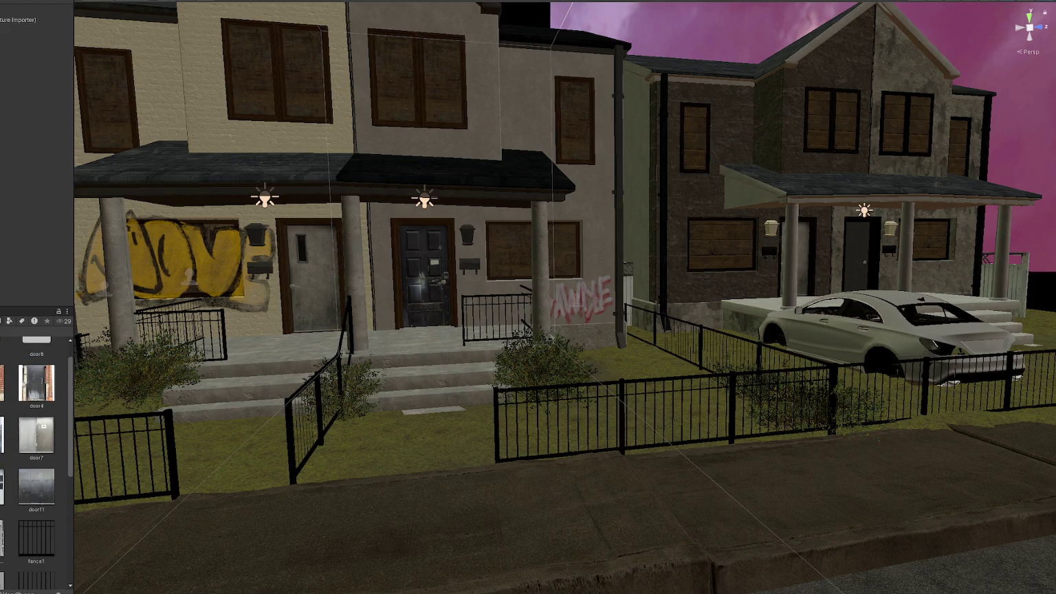
double_click(37, 340)
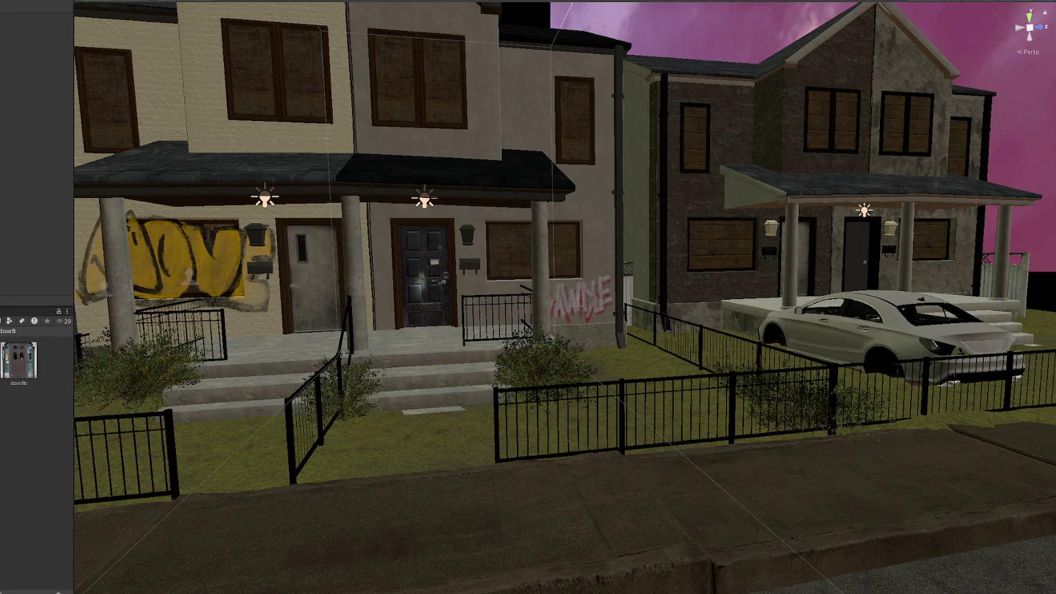
mouse_move(3, 446)
mouse_down()
mouse_move(35, 448)
mouse_move(31, 440)
mouse_up()
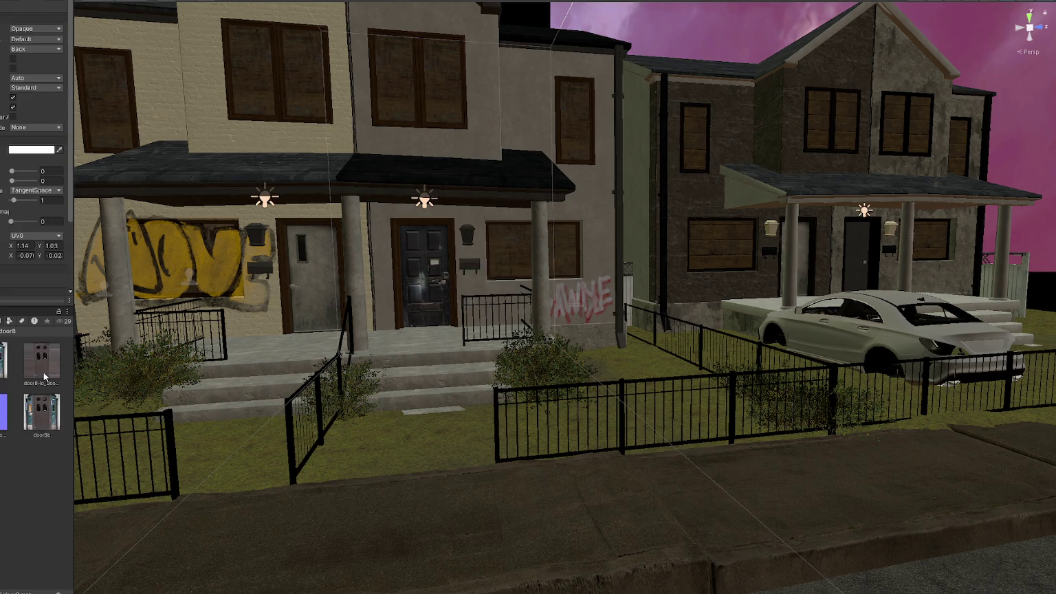
scroll(38, 172, down, 2)
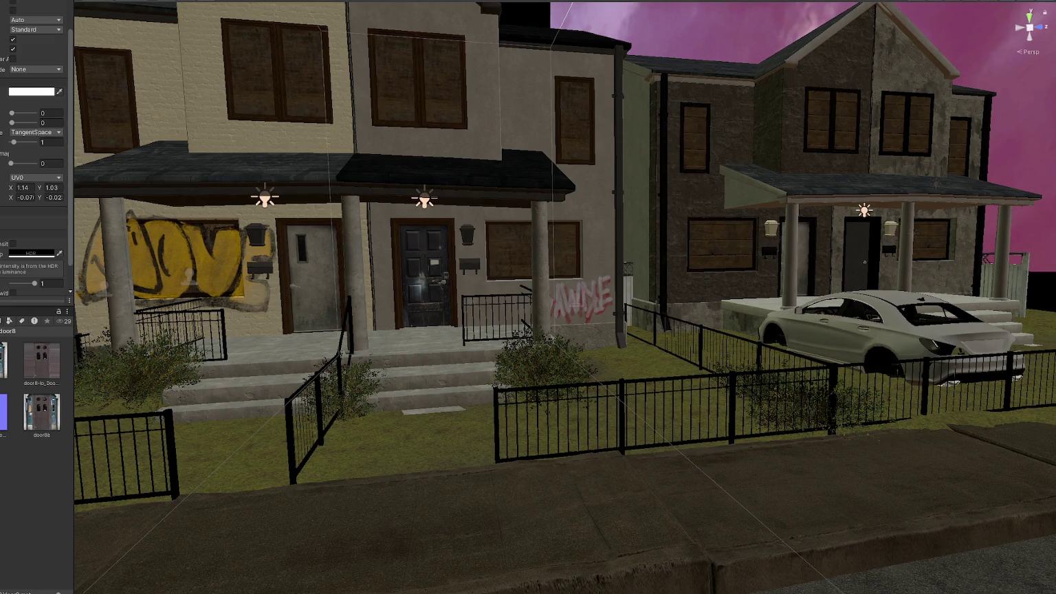
- Select the porch door in the Scene and bring up its material settings
click(301, 283)
scroll(291, 295, up, 3)
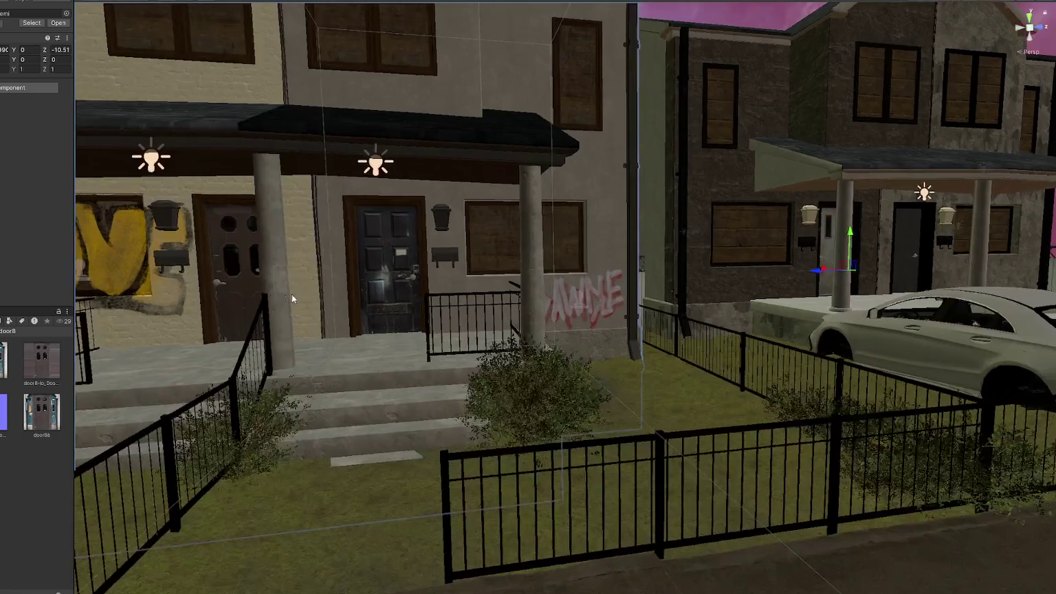
scroll(291, 294, up, 6)
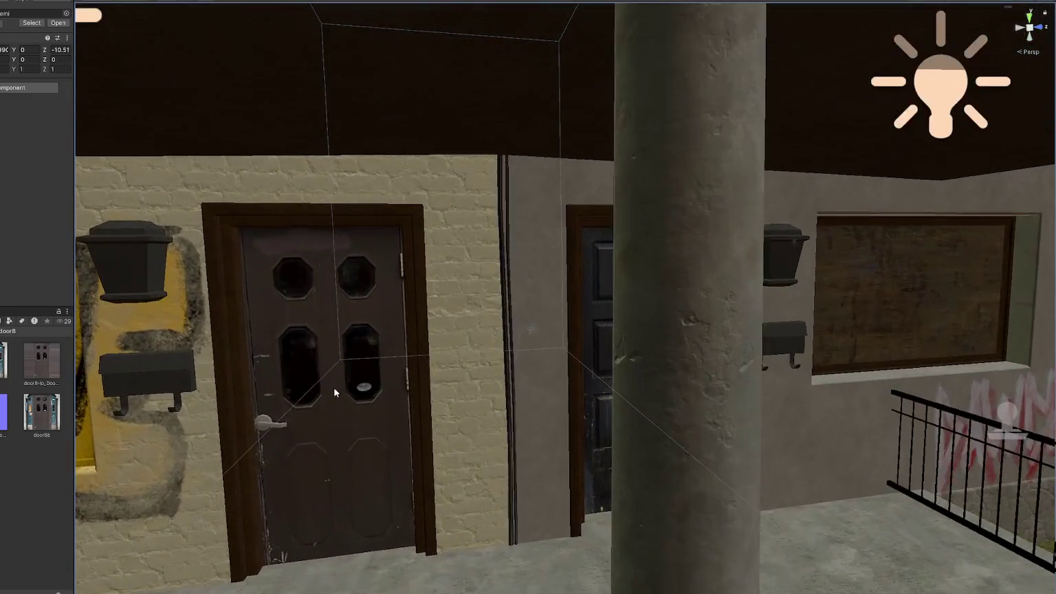
drag(333, 387, 544, 205)
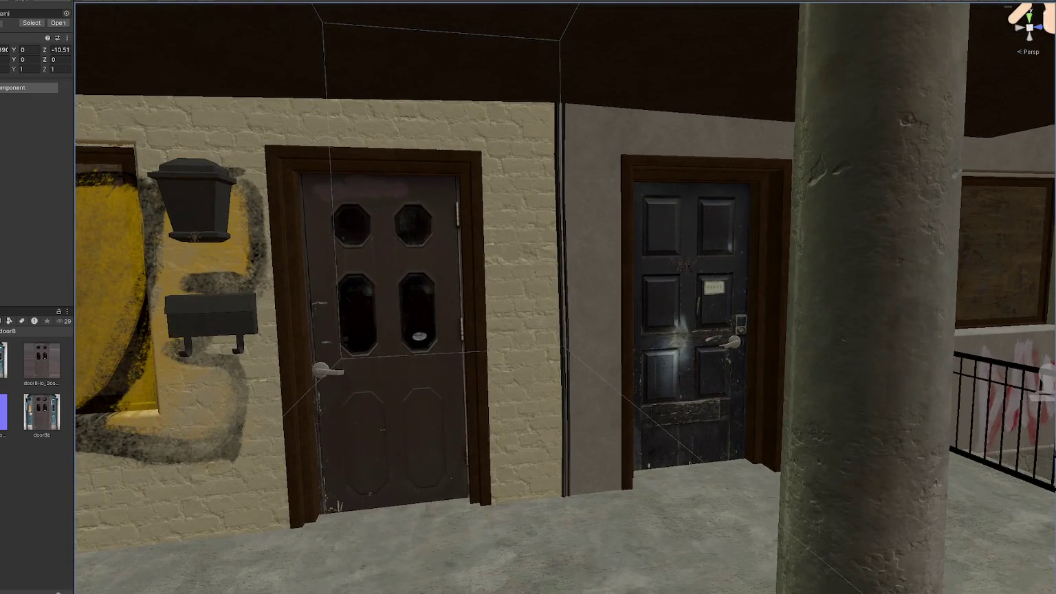
click(4, 359)
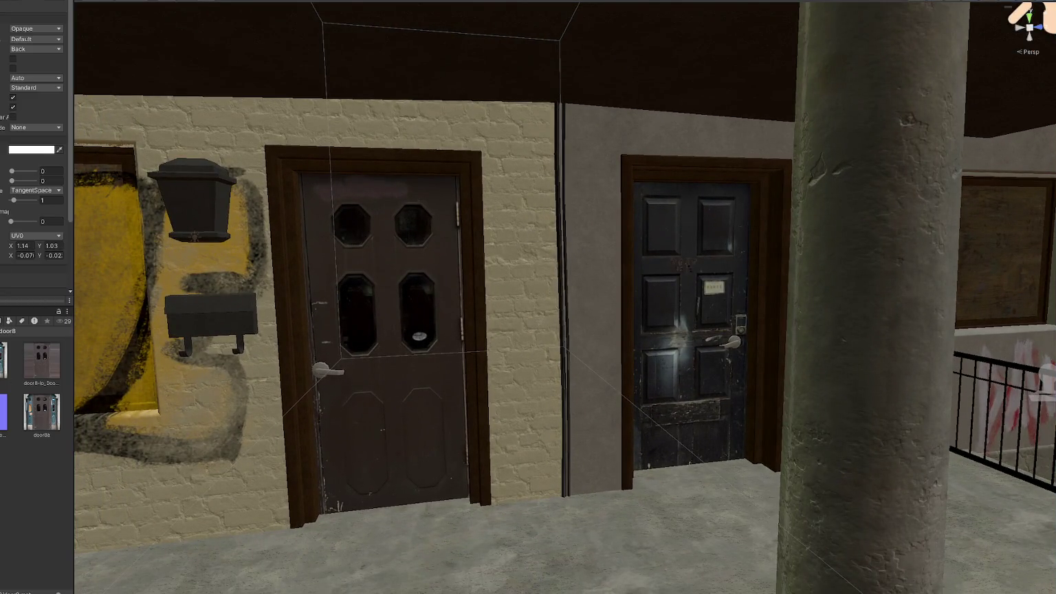
scroll(34, 206, down, 2)
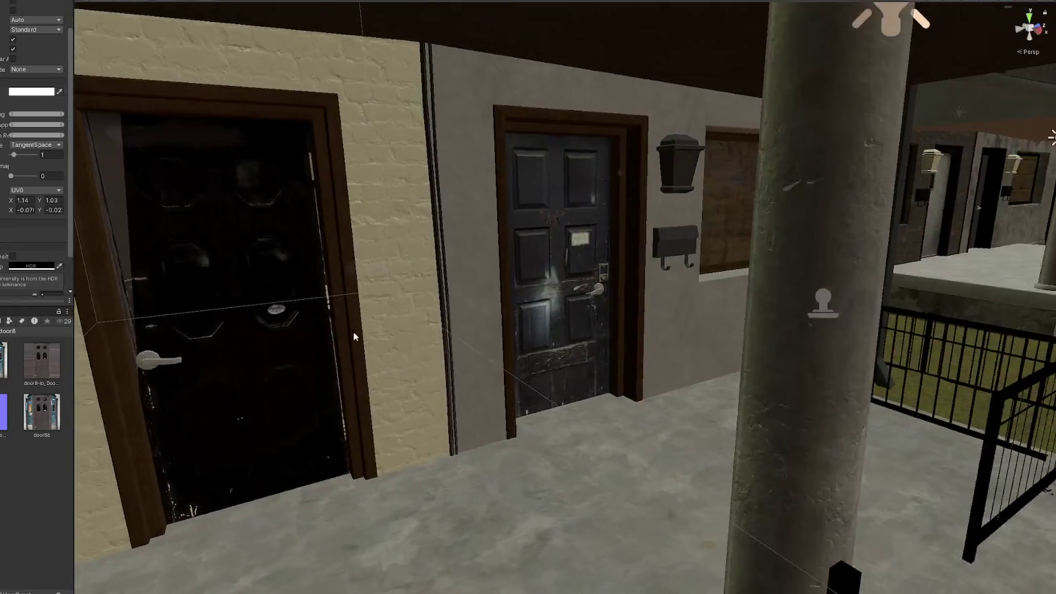
mouse_move(353, 331)
mouse_down()
mouse_move(504, 310)
mouse_move(494, 316)
mouse_move(493, 296)
mouse_move(611, 346)
mouse_move(491, 322)
mouse_up()
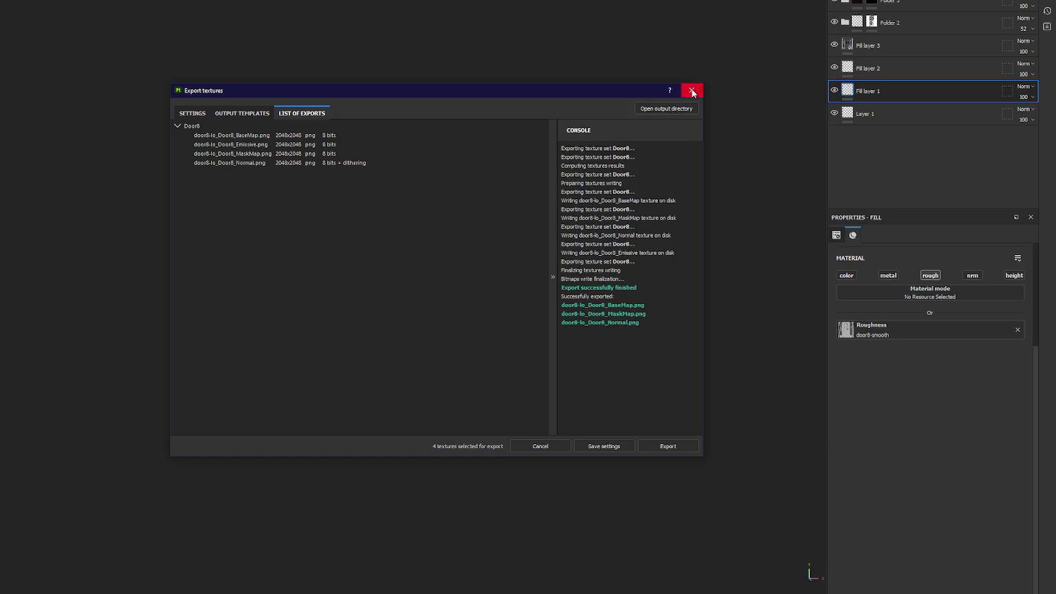
click(691, 90)
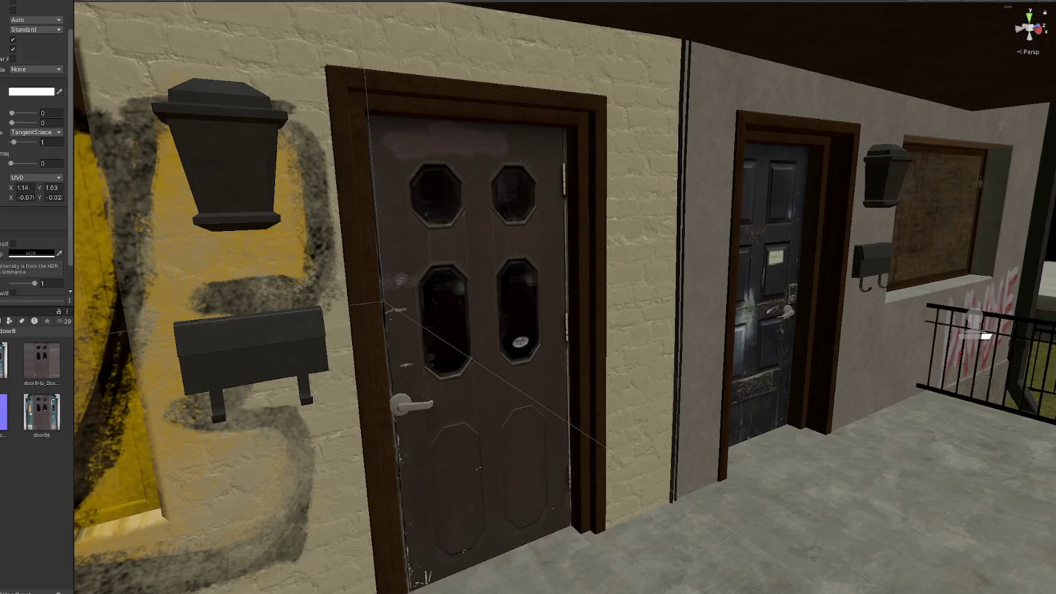
scroll(34, 172, down, 2)
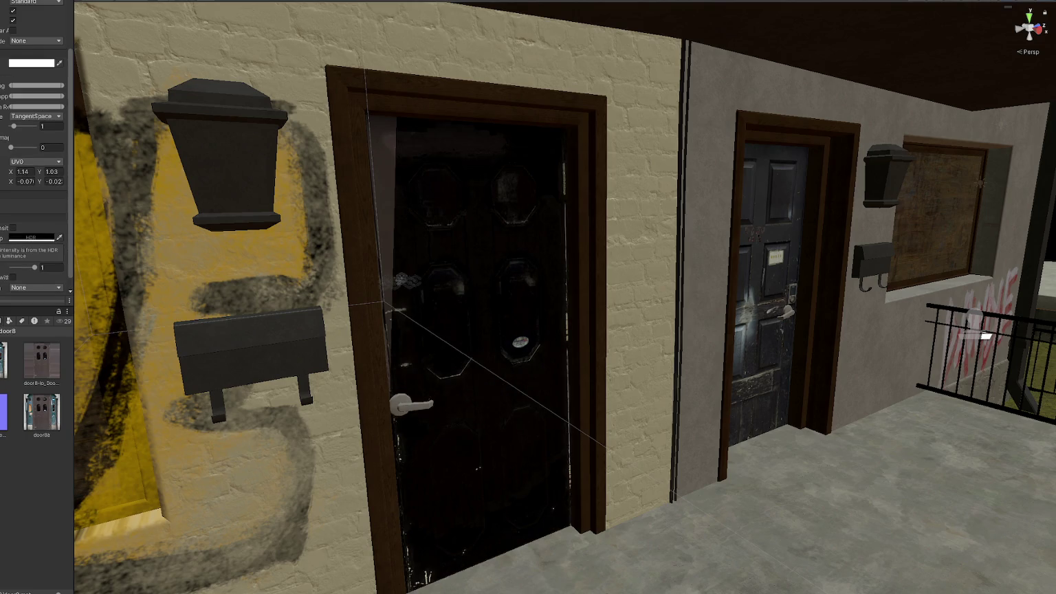
- Set the door's normal texture Texture Type to Normal map and apply it
click(4, 423)
click(35, 22)
click(28, 42)
click(62, 186)
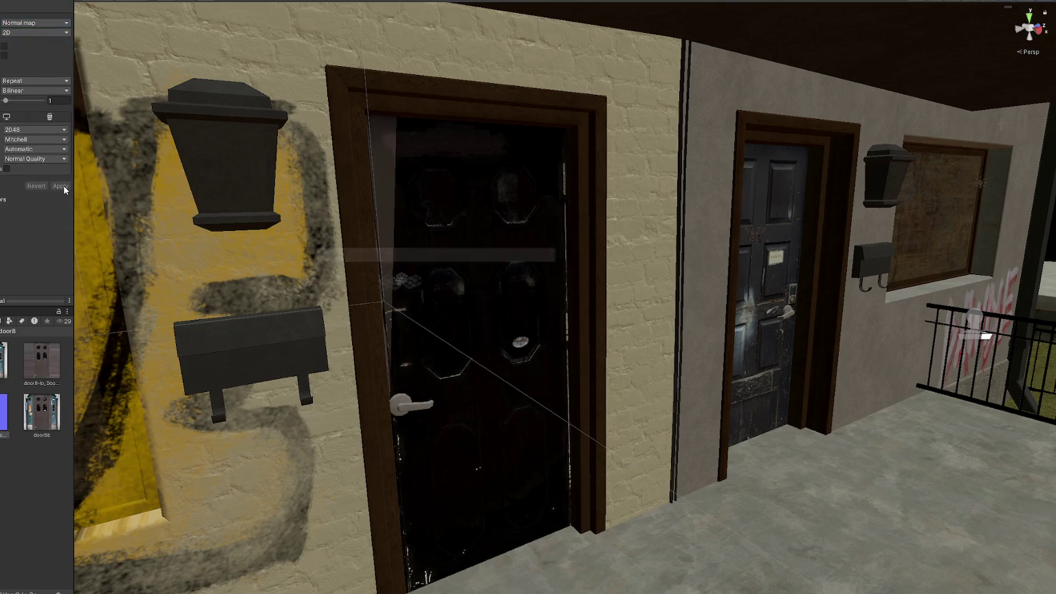
mouse_move(196, 329)
mouse_down()
mouse_move(376, 373)
mouse_move(376, 360)
mouse_move(313, 329)
mouse_move(176, 307)
mouse_up()
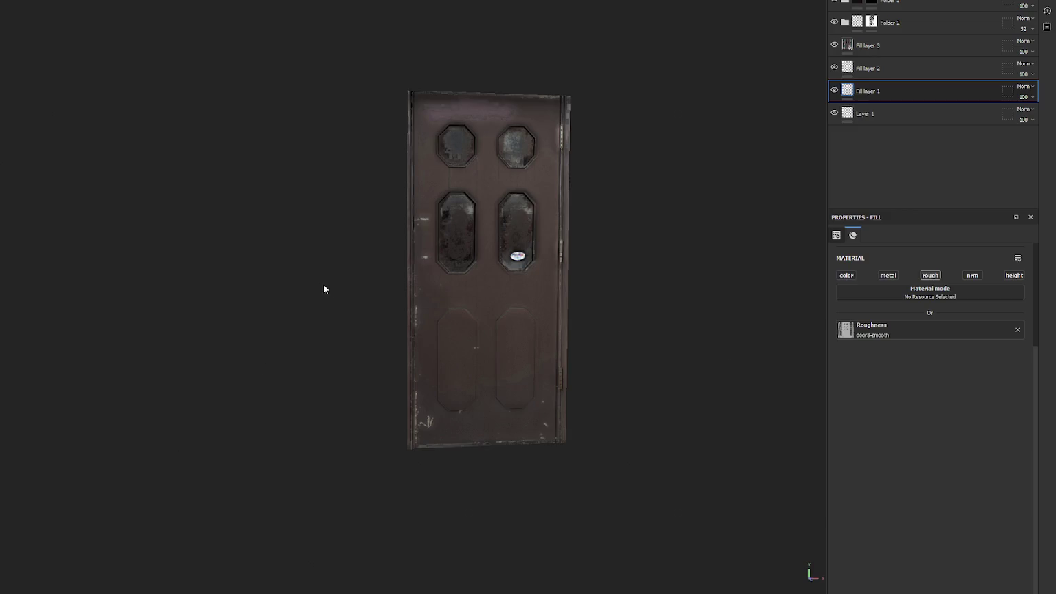
mouse_move(323, 290)
mouse_down()
mouse_move(209, 346)
mouse_move(260, 283)
mouse_move(348, 292)
mouse_move(391, 253)
mouse_move(401, 259)
mouse_move(386, 276)
mouse_move(548, 231)
mouse_up()
scroll(348, 292, up, 6)
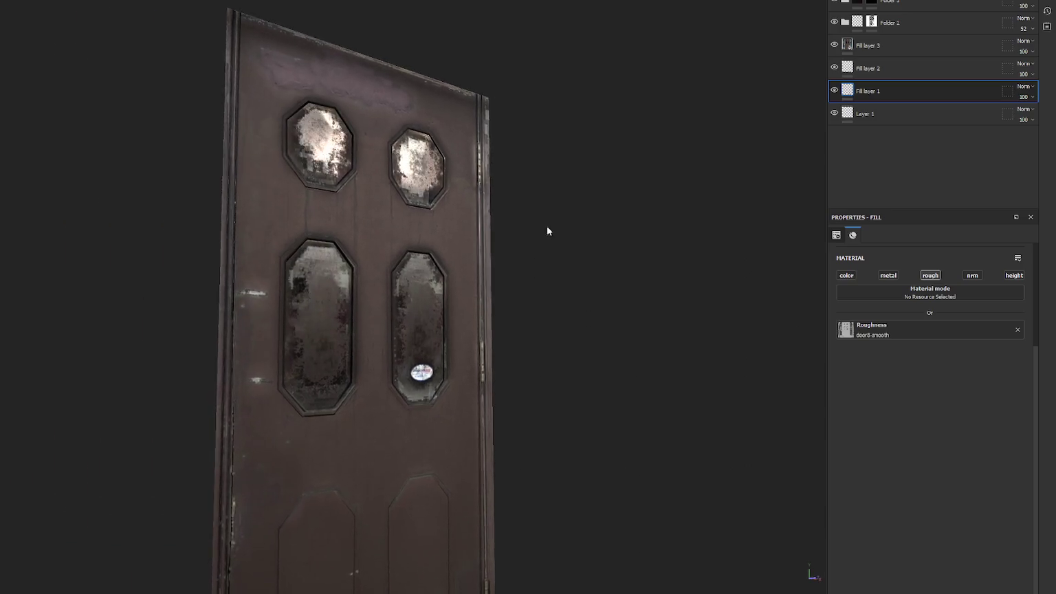
- Rotate the door to check window reflections, toggling Fill layer 2 for comparison
scroll(546, 231, up, 3)
click(870, 2)
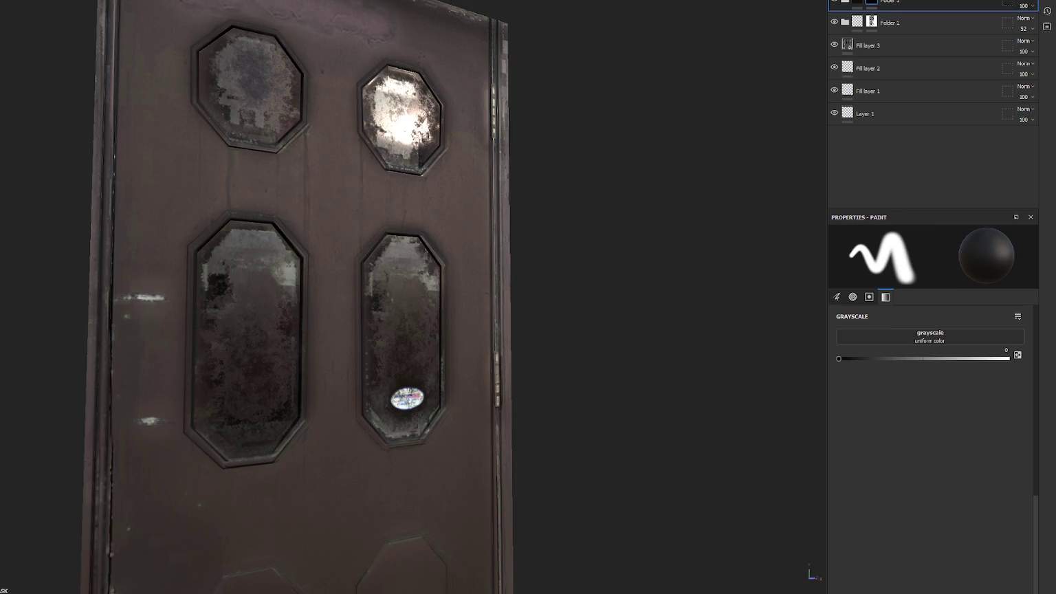
mouse_move(447, 275)
mouse_down()
mouse_move(516, 271)
mouse_move(516, 252)
mouse_move(457, 266)
mouse_move(434, 226)
mouse_move(356, 242)
mouse_move(407, 270)
mouse_move(424, 241)
mouse_up()
click(833, 67)
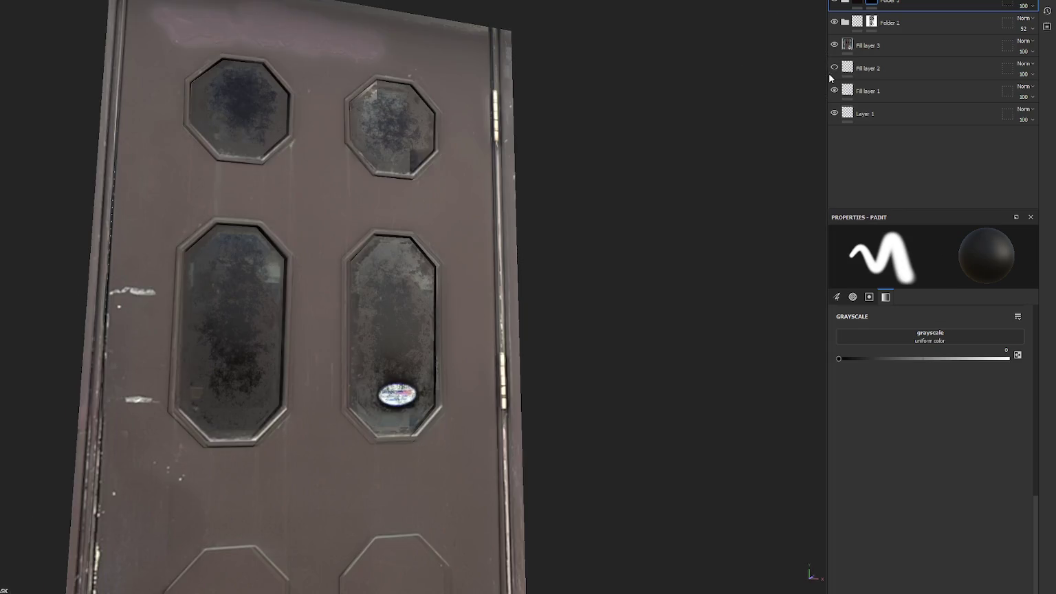
click(832, 69)
- Lower Fill layer 2's opacity to 45 with Normal blend mode, comparing it on and off
click(833, 67)
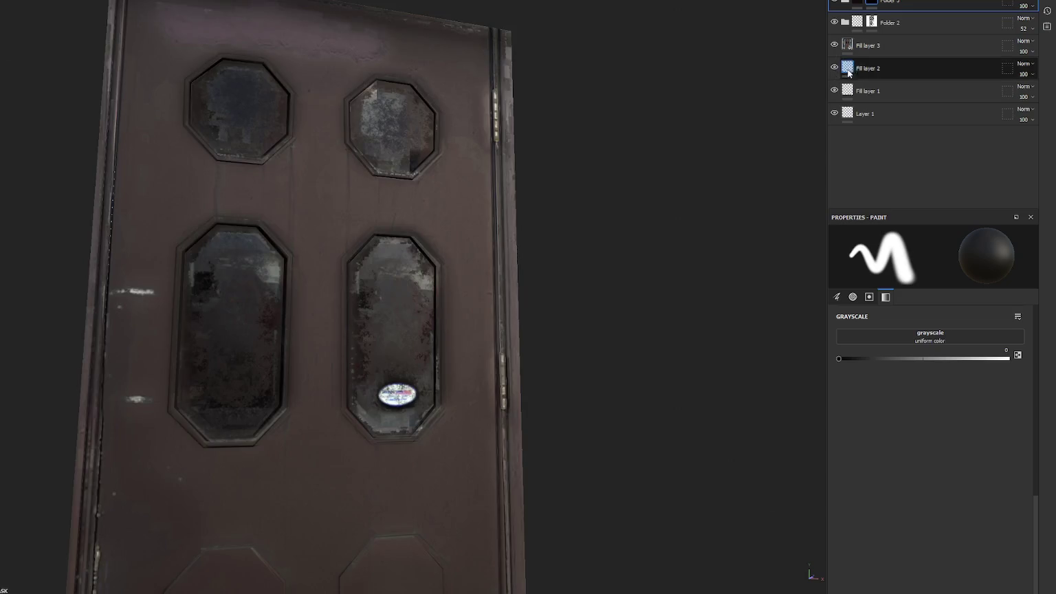
click(887, 69)
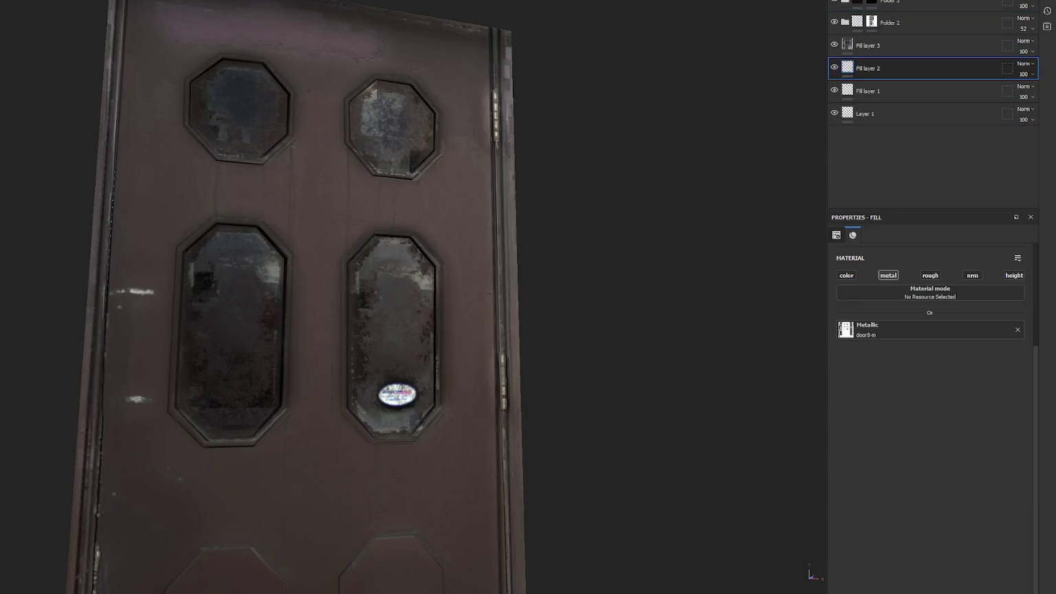
click(1036, 63)
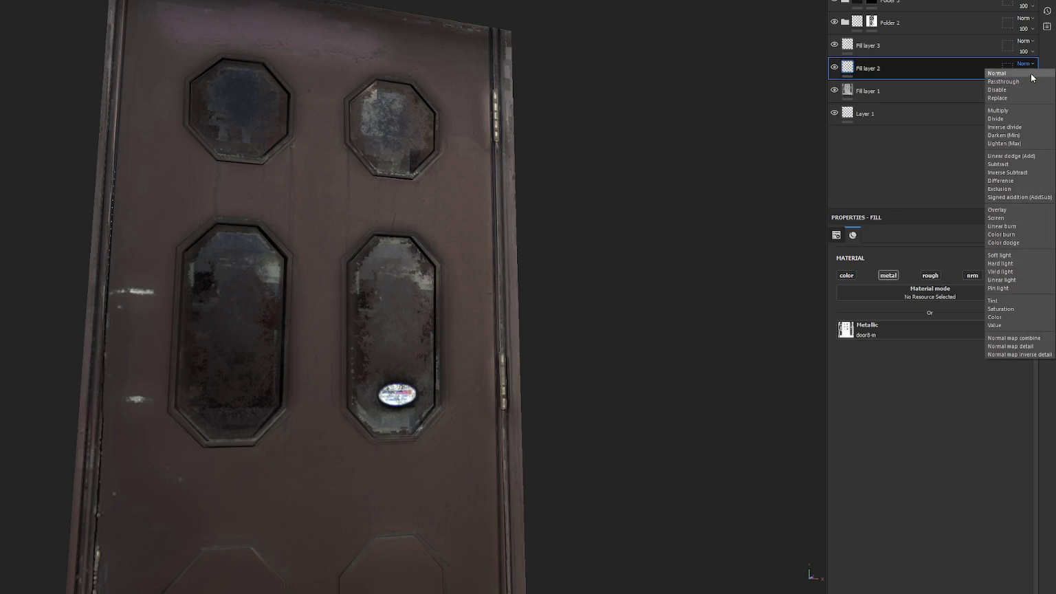
click(1044, 71)
click(1032, 74)
click(1031, 91)
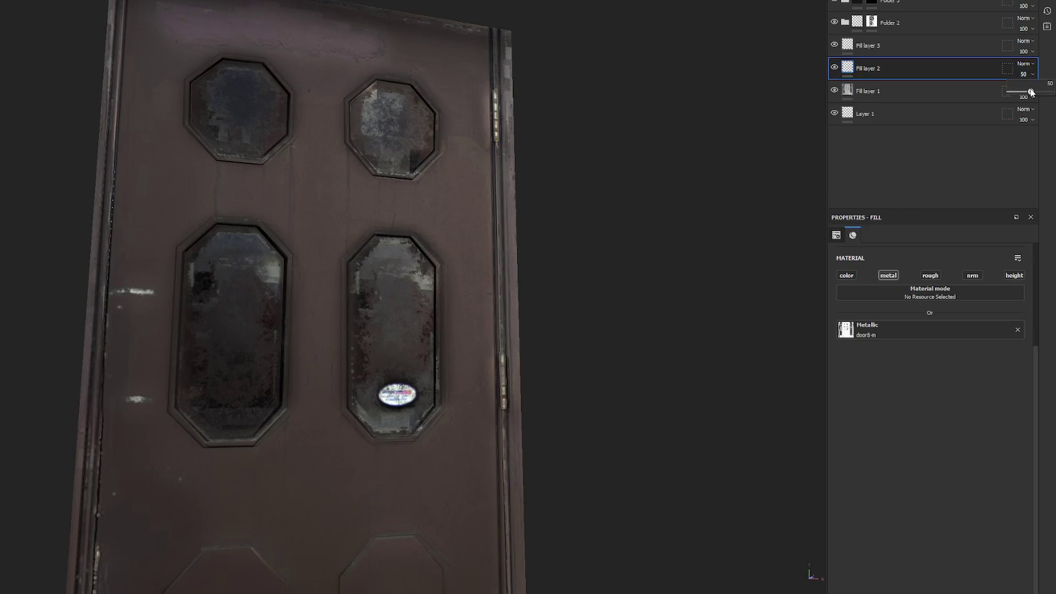
mouse_move(1031, 91)
mouse_down()
mouse_move(1017, 91)
mouse_move(1027, 91)
mouse_up()
click(835, 67)
click(835, 67)
click(835, 67)
click(835, 67)
- Set Fill layer 2's Metallic opacity to about 82 and export the door textures again
click(853, 3)
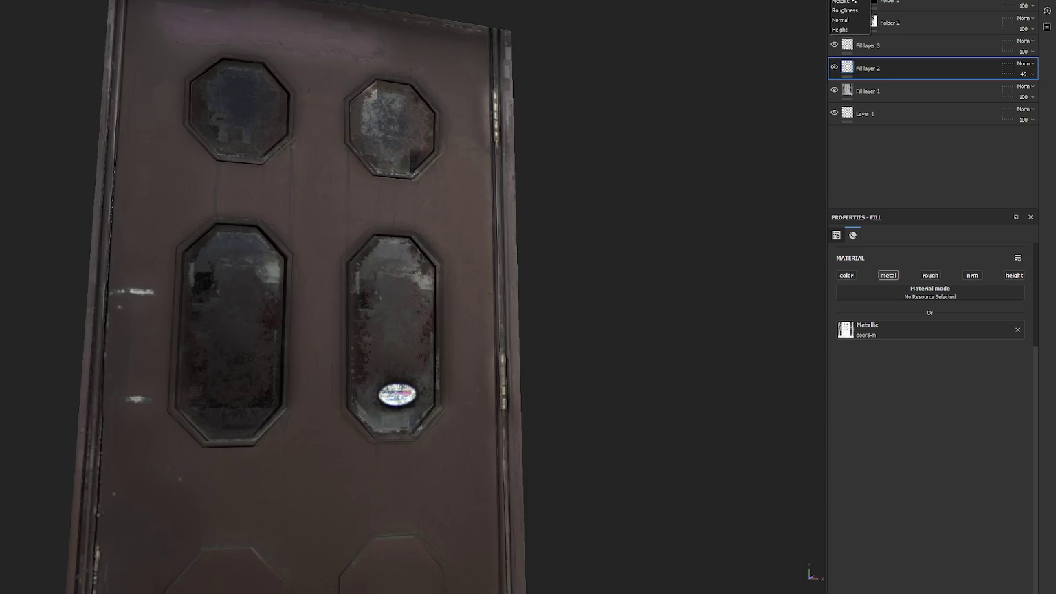
click(854, 2)
click(1024, 72)
drag(1032, 94, 1038, 94)
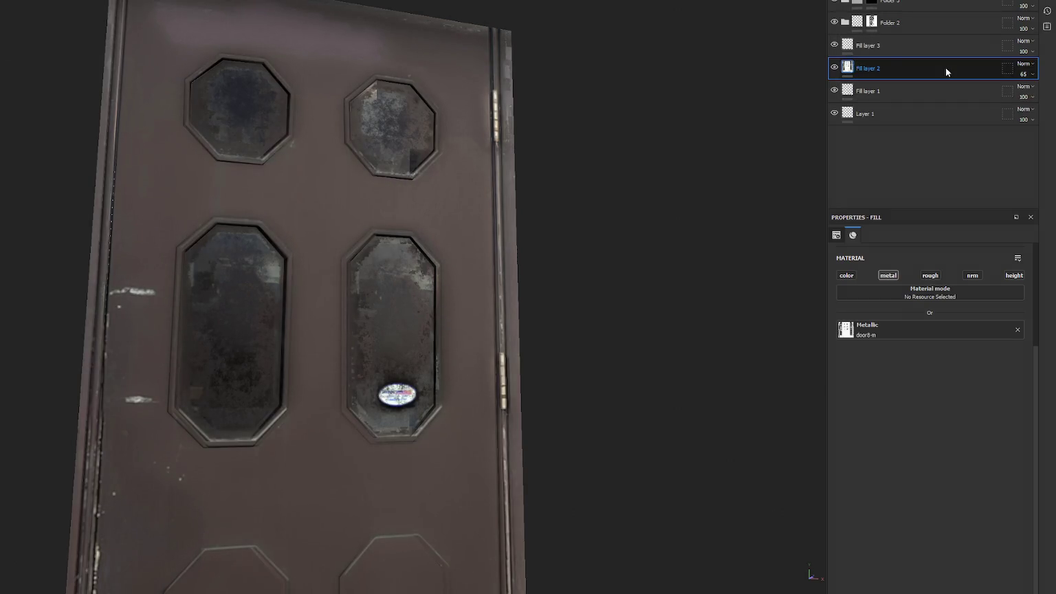
click(1026, 72)
drag(1035, 92, 1044, 94)
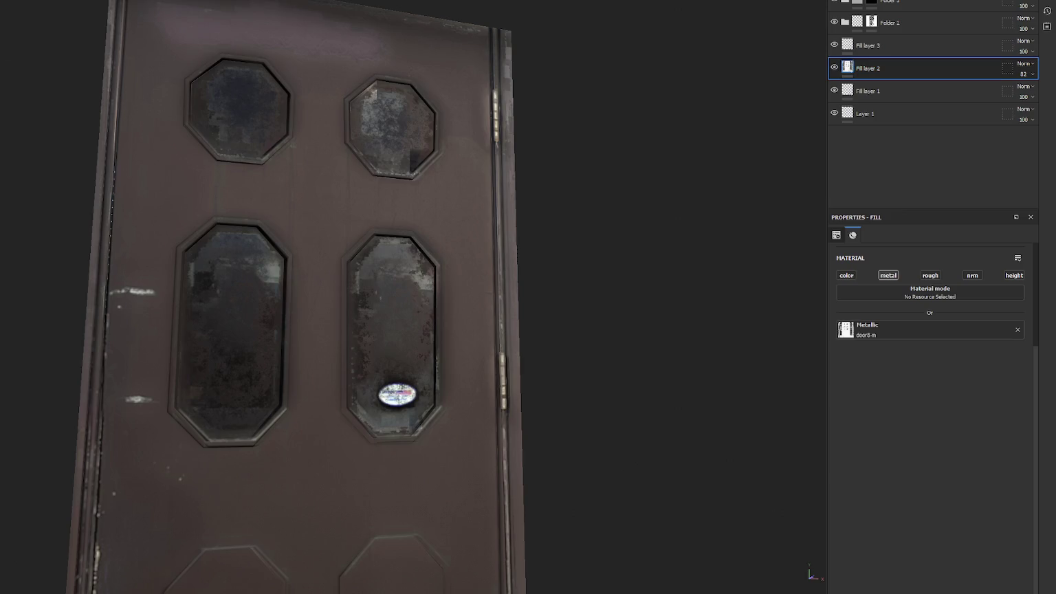
key(ctrl+shift+e)
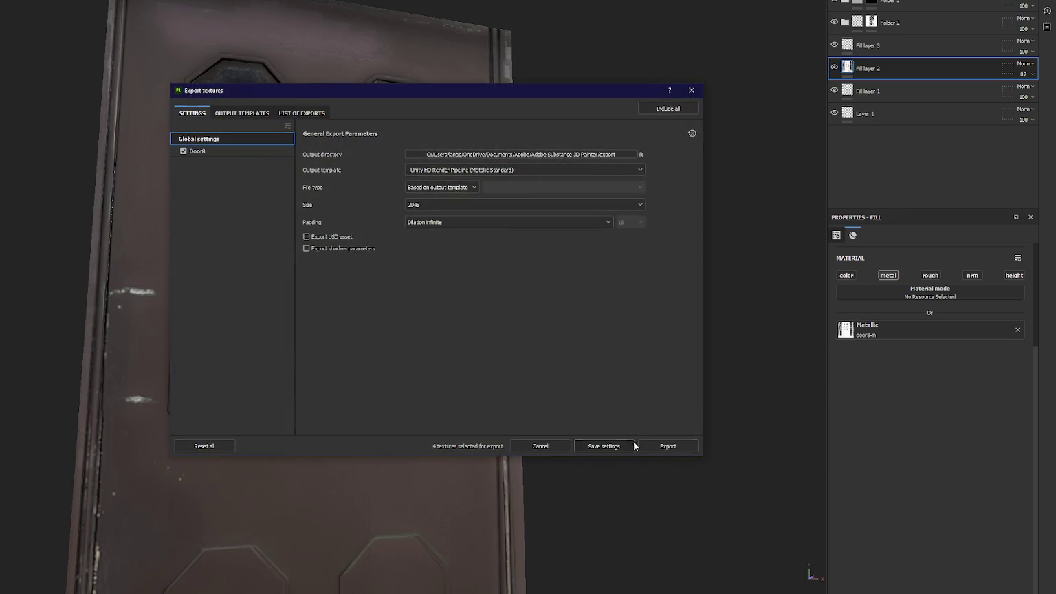
click(668, 445)
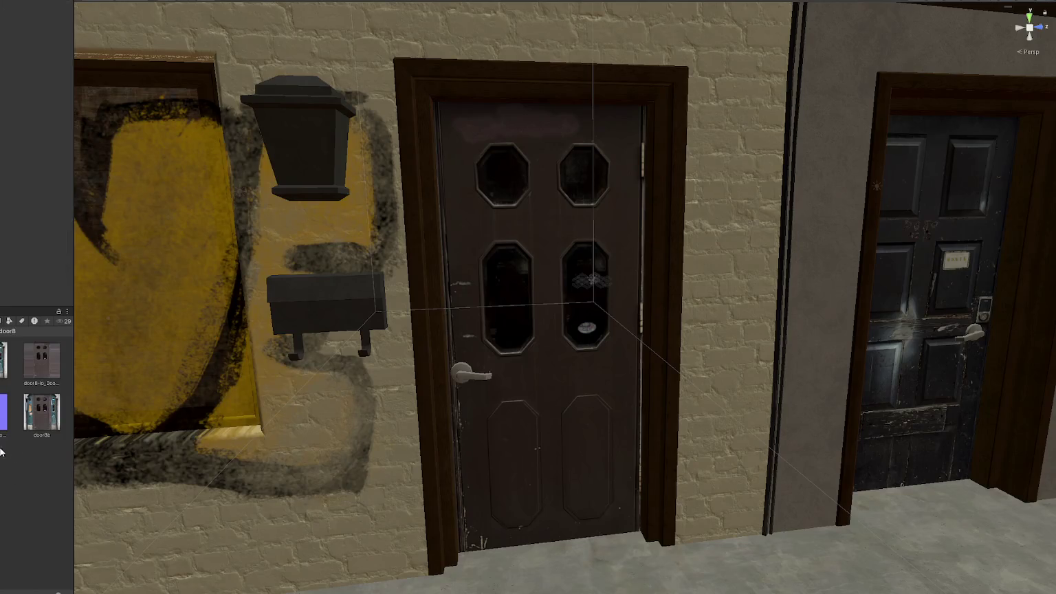
- Delete the old MaskMap texture and enter zero tiling and offset values on the material
key(Delete)
key(Return)
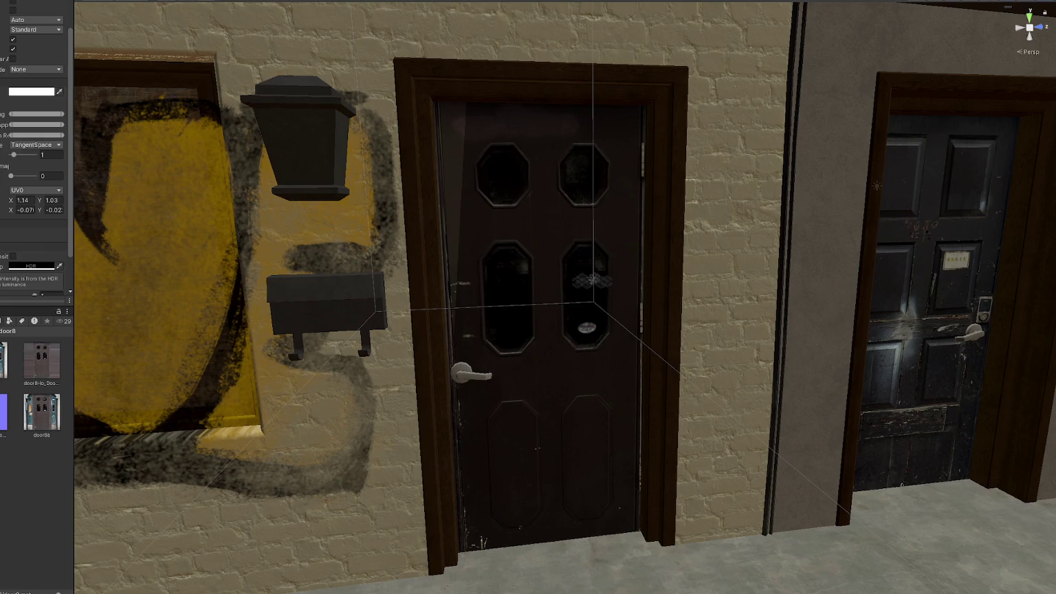
click(25, 200)
text(0.)
key(Tab)
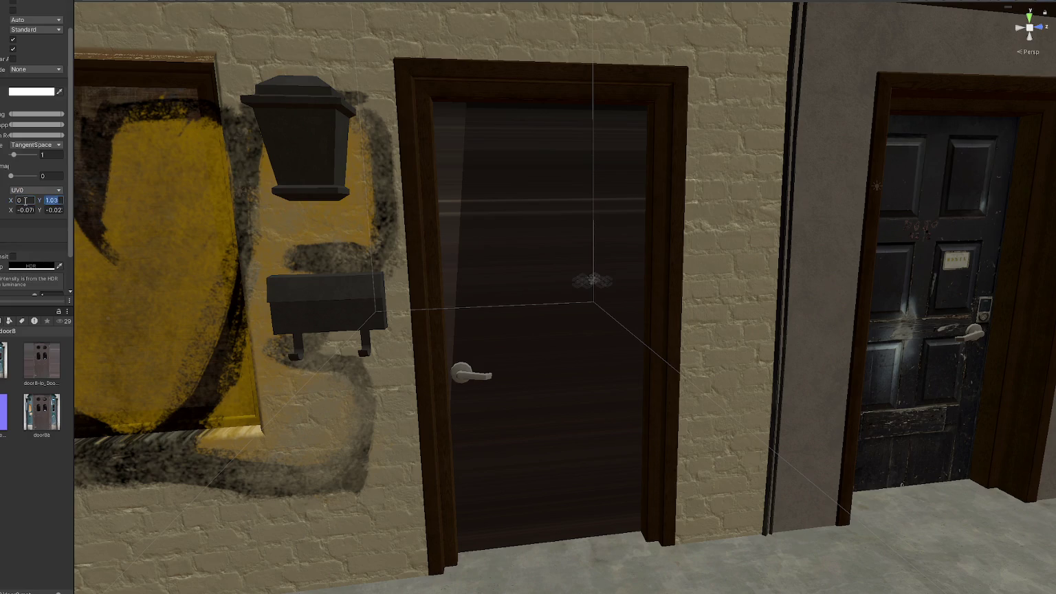
text(0)
key(Tab)
text(0)
key(Tab)
text(0)
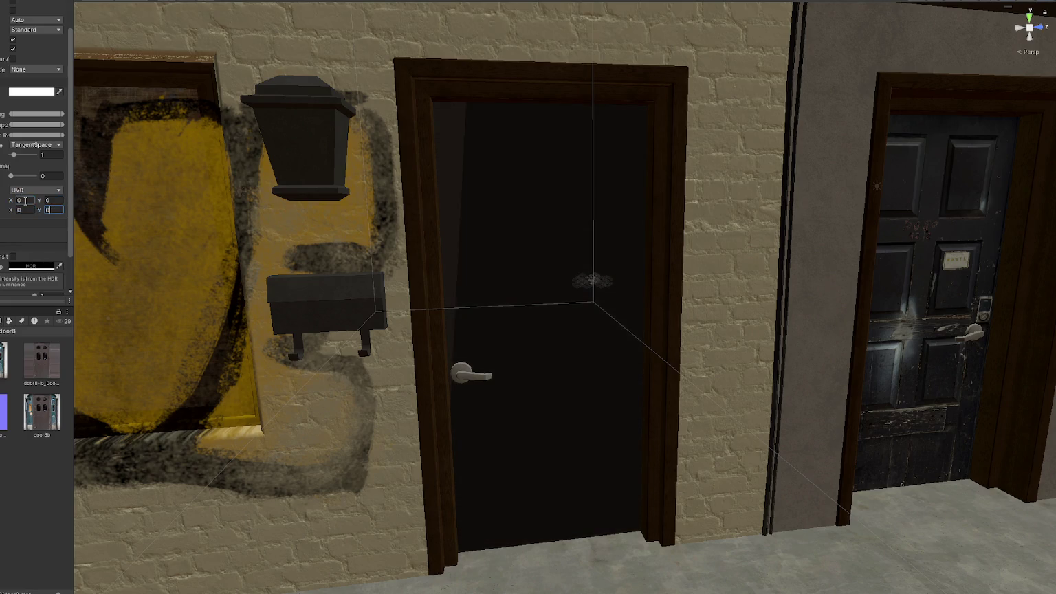
- Undo the tiling and offset changes and give the neighbouring door the door8 material
key(ctrl+z)
key(ctrl+z)
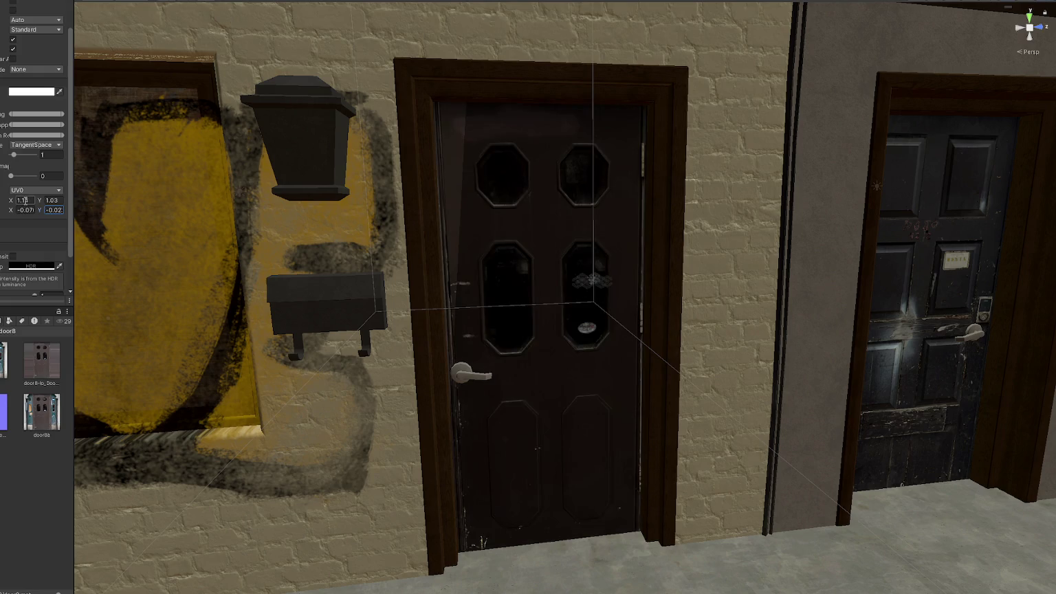
mouse_move(122, 206)
mouse_down()
mouse_move(440, 189)
mouse_move(525, 312)
mouse_move(538, 357)
mouse_up()
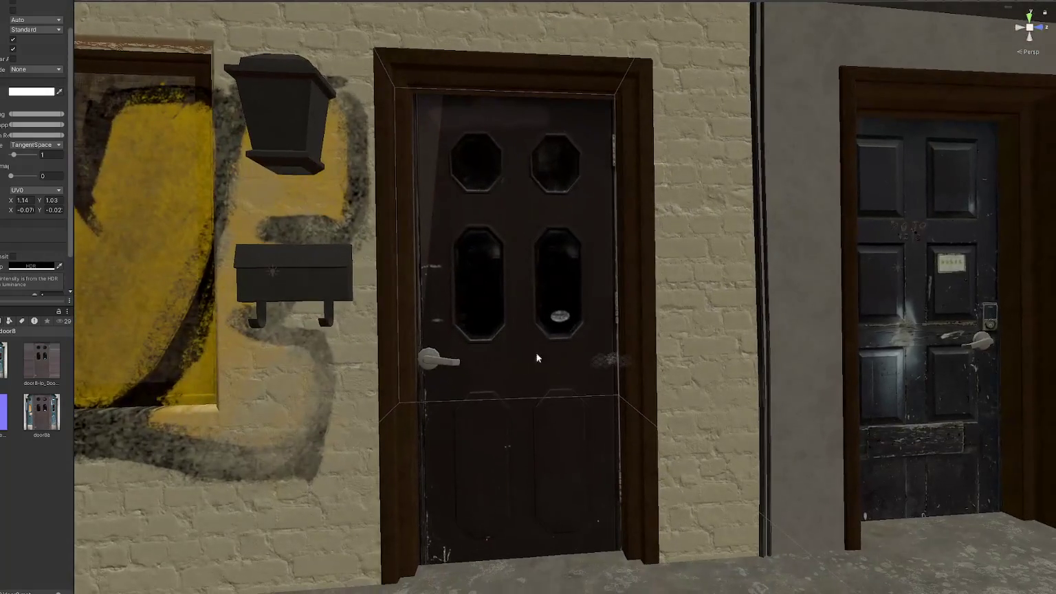
mouse_move(77, 347)
mouse_down()
mouse_move(914, 289)
mouse_move(481, 289)
mouse_move(526, 292)
mouse_move(505, 287)
mouse_move(575, 351)
mouse_move(118, 332)
mouse_move(438, 316)
mouse_move(480, 328)
mouse_move(473, 309)
mouse_move(403, 308)
mouse_move(704, 307)
mouse_move(680, 332)
mouse_move(481, 357)
mouse_move(431, 302)
mouse_up()
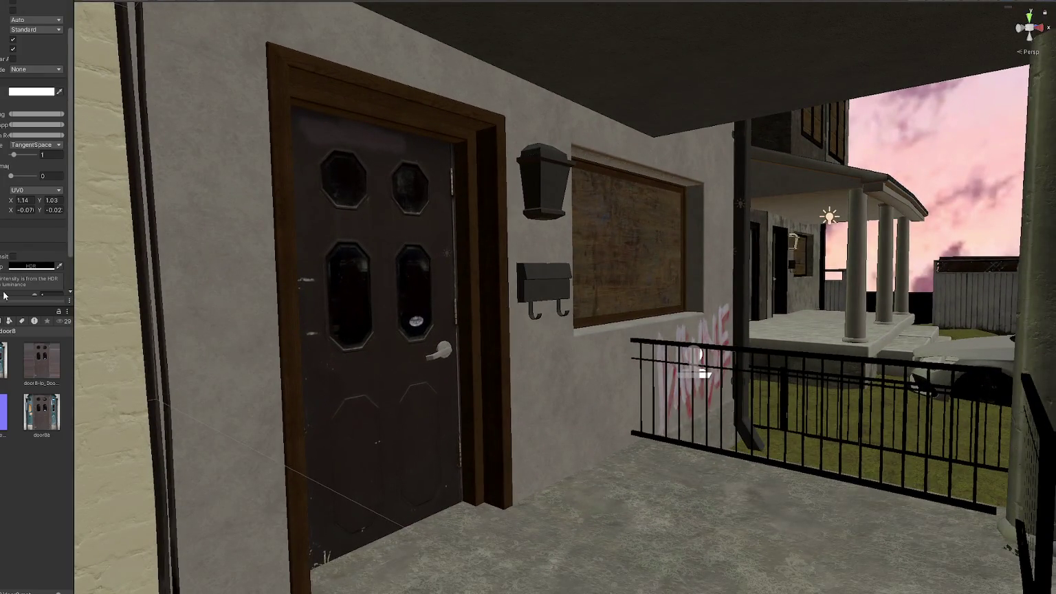
- Raise the door material's Normal Map strength to 2.1 in the Inspector
click(3, 412)
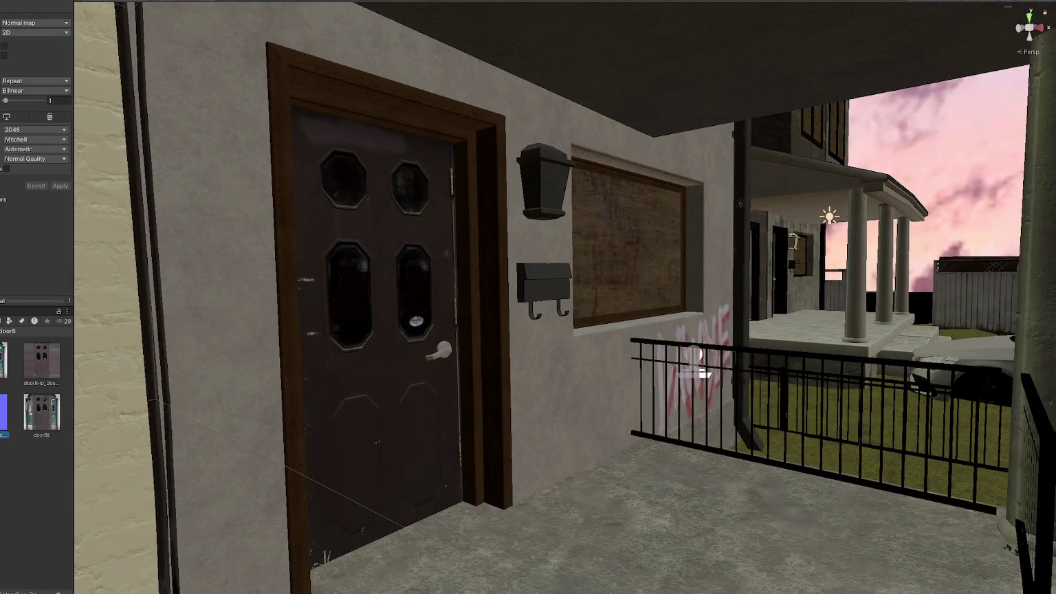
key(Left)
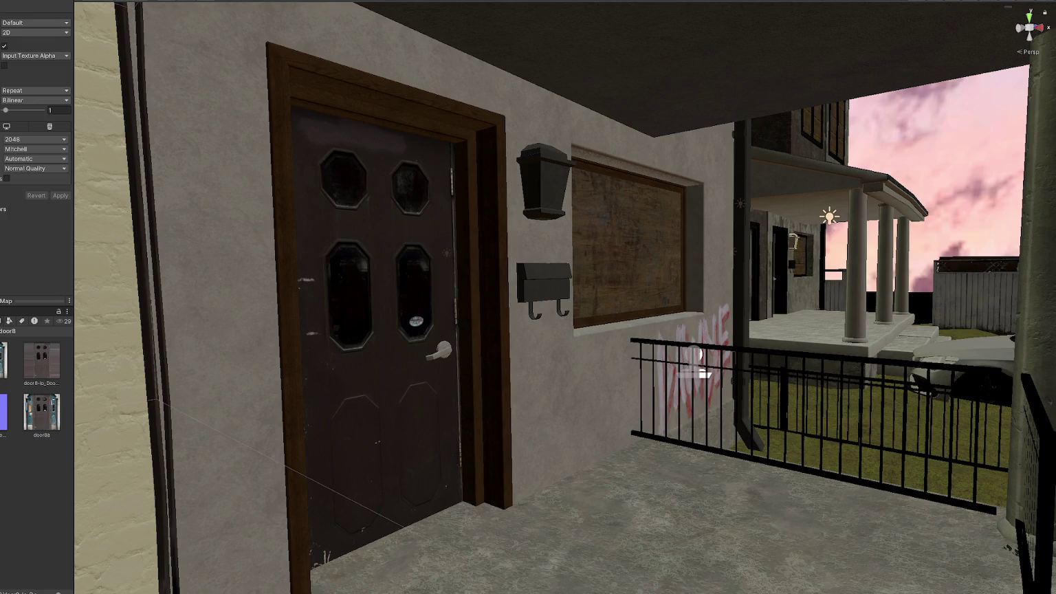
mouse_move(397, 333)
mouse_down()
mouse_move(384, 366)
mouse_move(347, 379)
mouse_move(522, 379)
mouse_move(321, 352)
mouse_move(369, 345)
mouse_up()
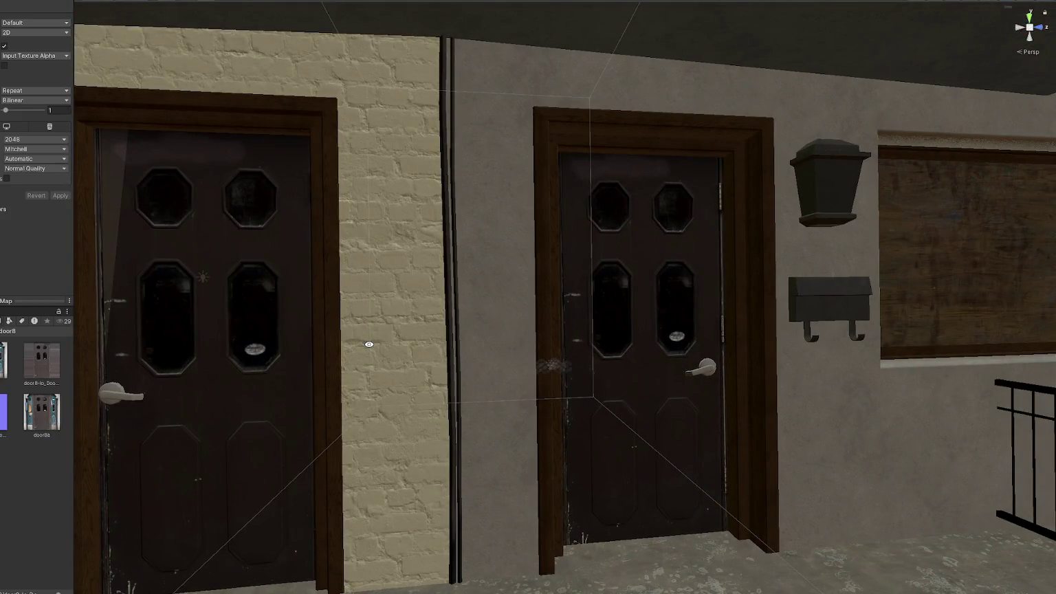
scroll(13, 181, down, 5)
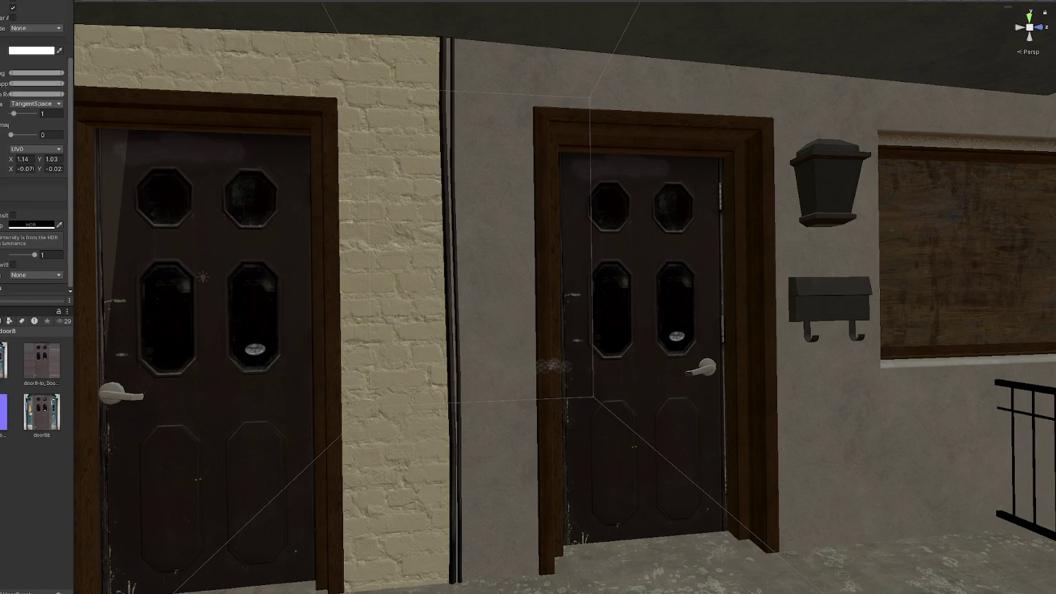
mouse_move(14, 114)
mouse_down()
mouse_move(33, 114)
mouse_move(18, 114)
mouse_up()
scroll(292, 375, down, 15)
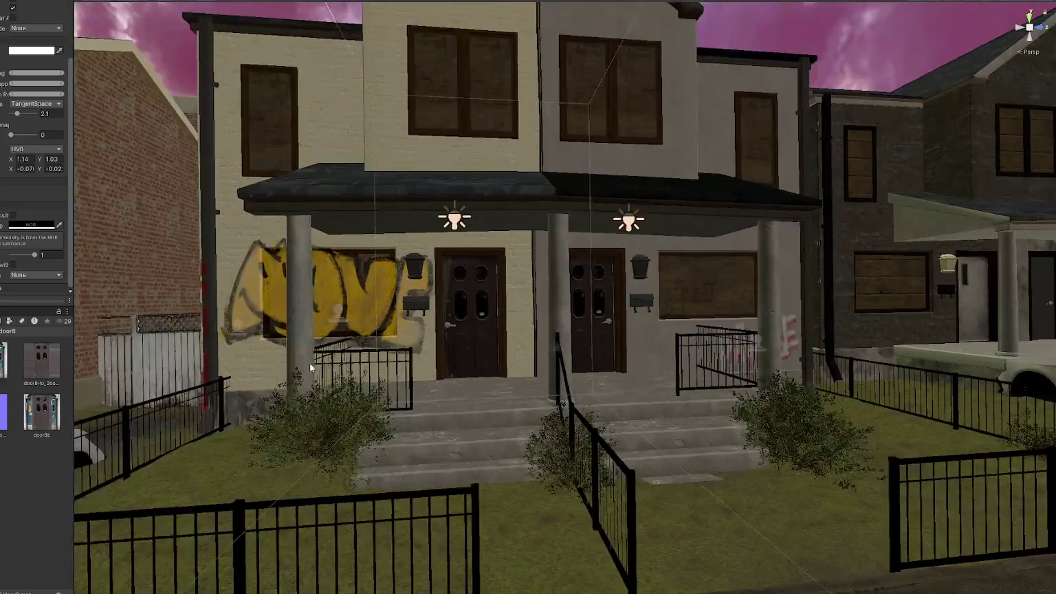
- Apply the door2 material to the graffiti-covered door and the other front doors
scroll(310, 366, down, 5)
click(2, 330)
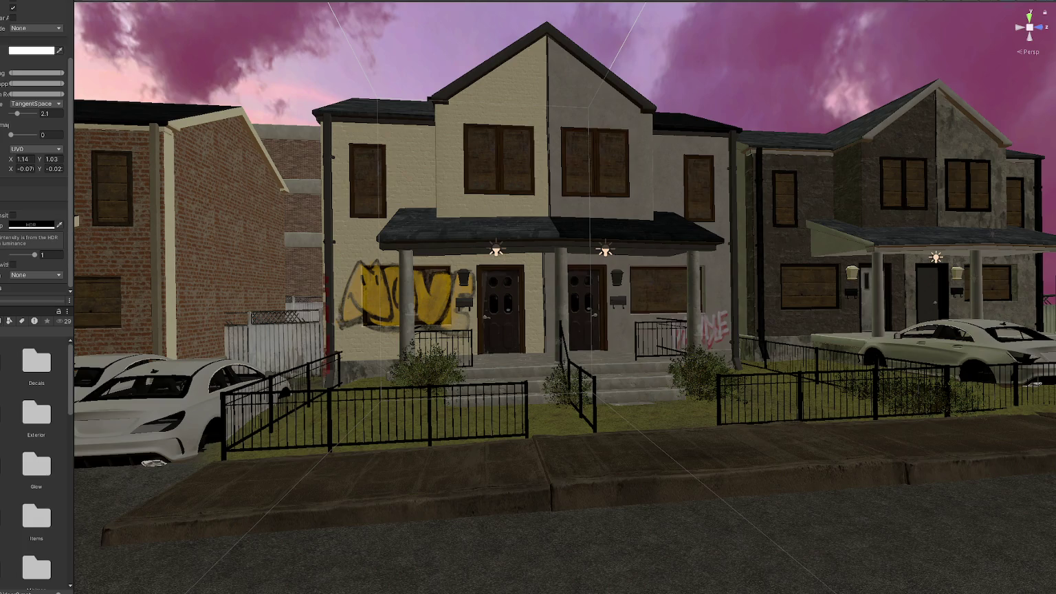
click(3, 362)
drag(4, 361, 519, 304)
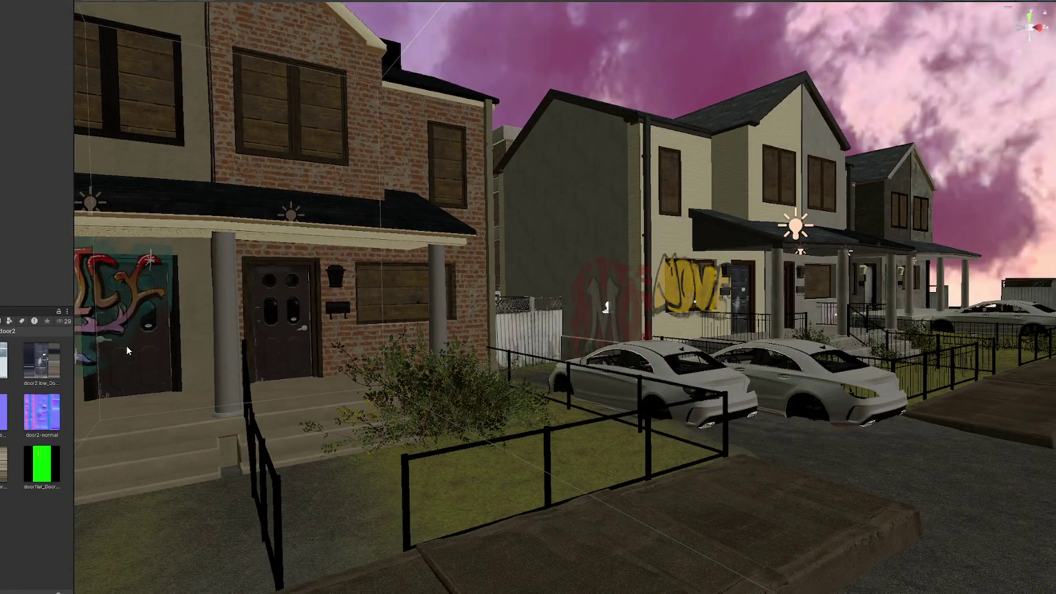
drag(4, 356, 155, 357)
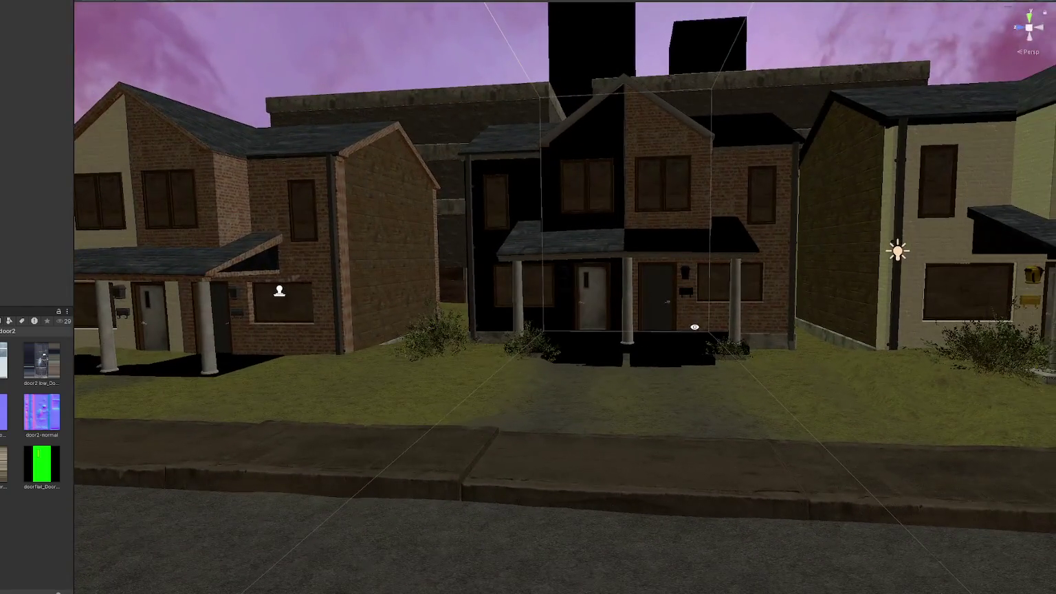
drag(4, 358, 657, 323)
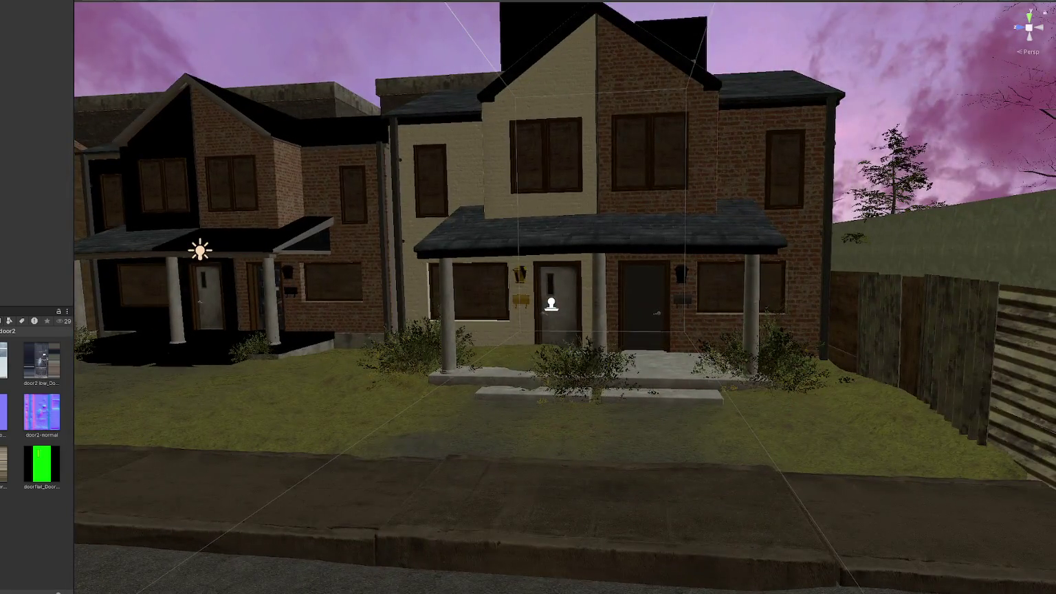
drag(42, 361, 652, 317)
- Put the door8 material on the left house's door, then open the Title scene
double_click(36, 363)
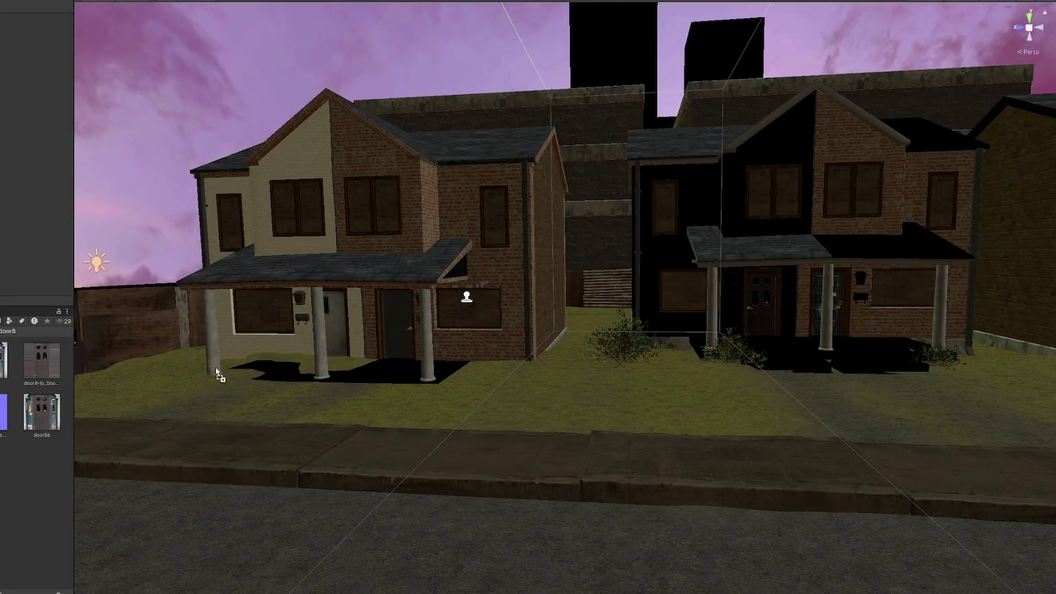
drag(216, 369, 337, 340)
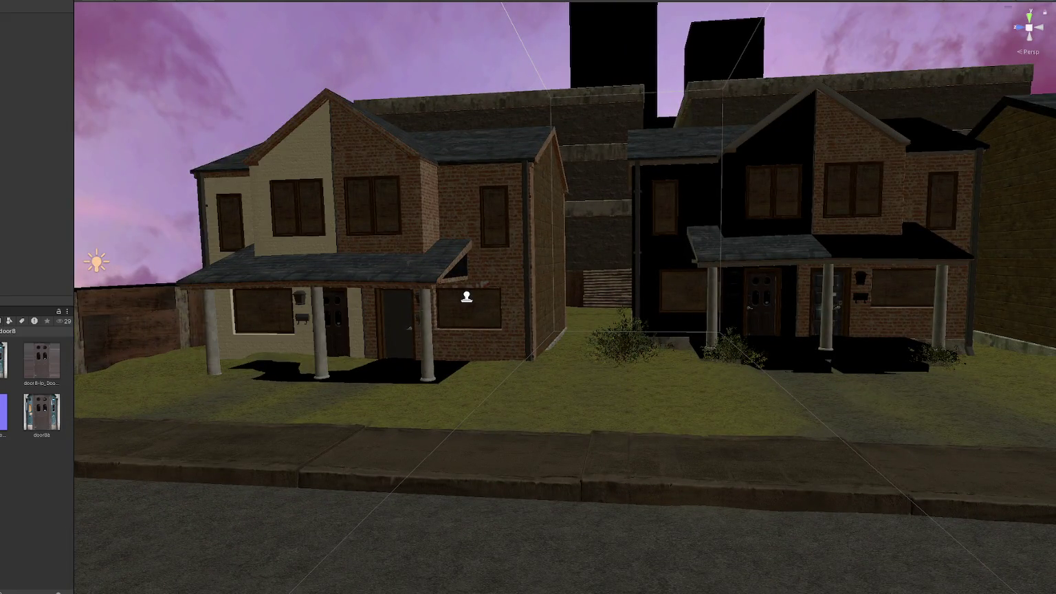
scroll(38, 467, down, 2)
click(37, 508)
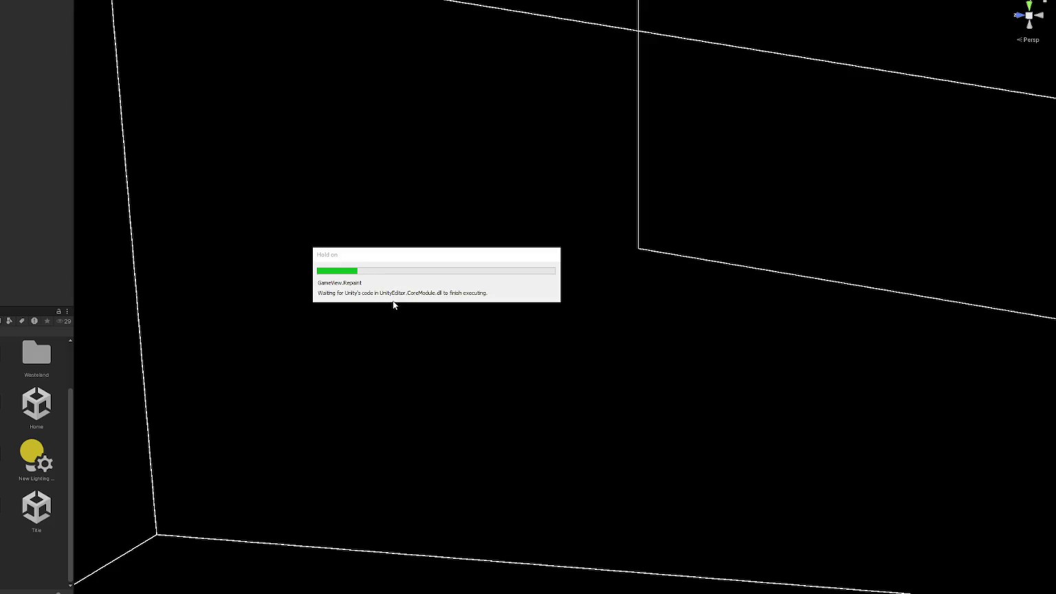
- Start the game and walk across the street up to the graffiti house's front door
click(540, 404)
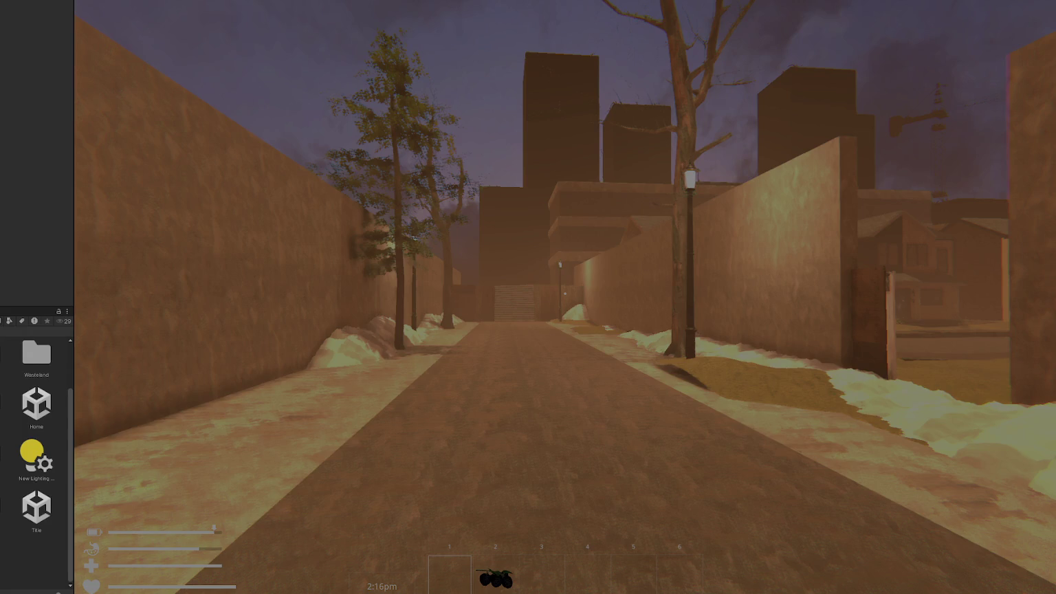
key(w)
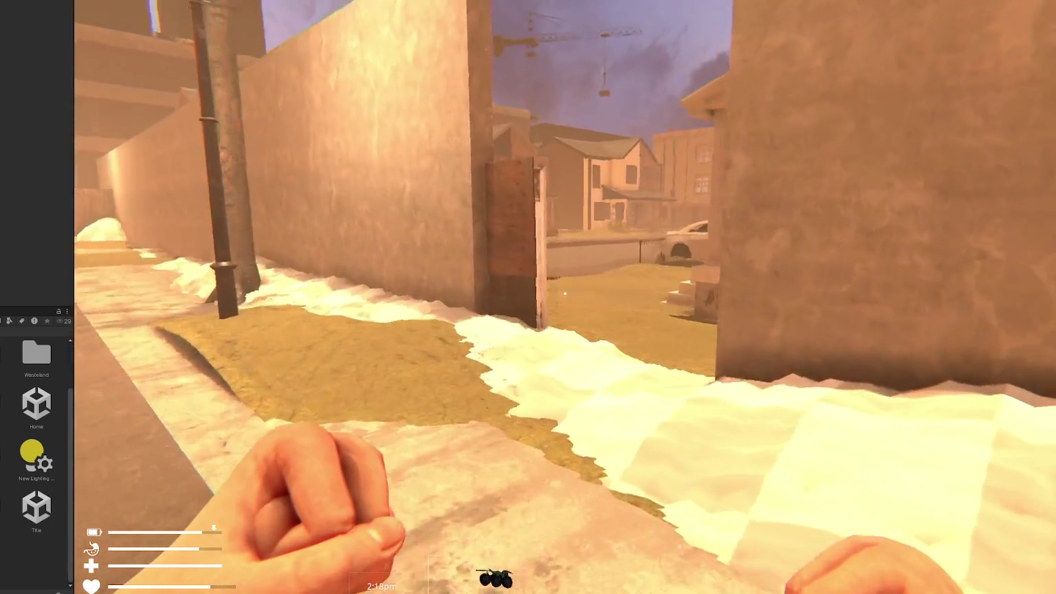
key(w)
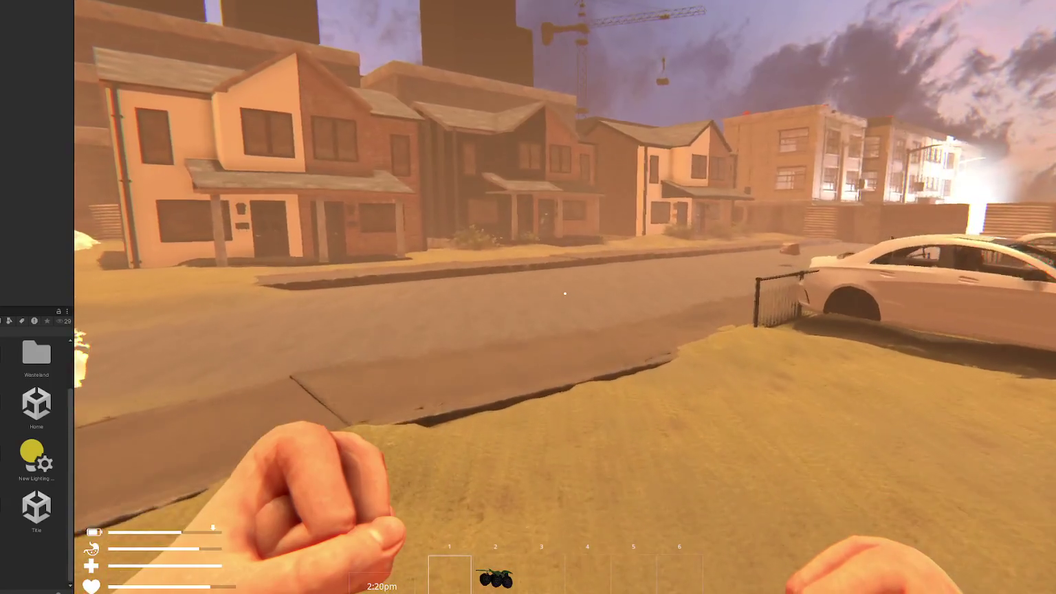
key(w)
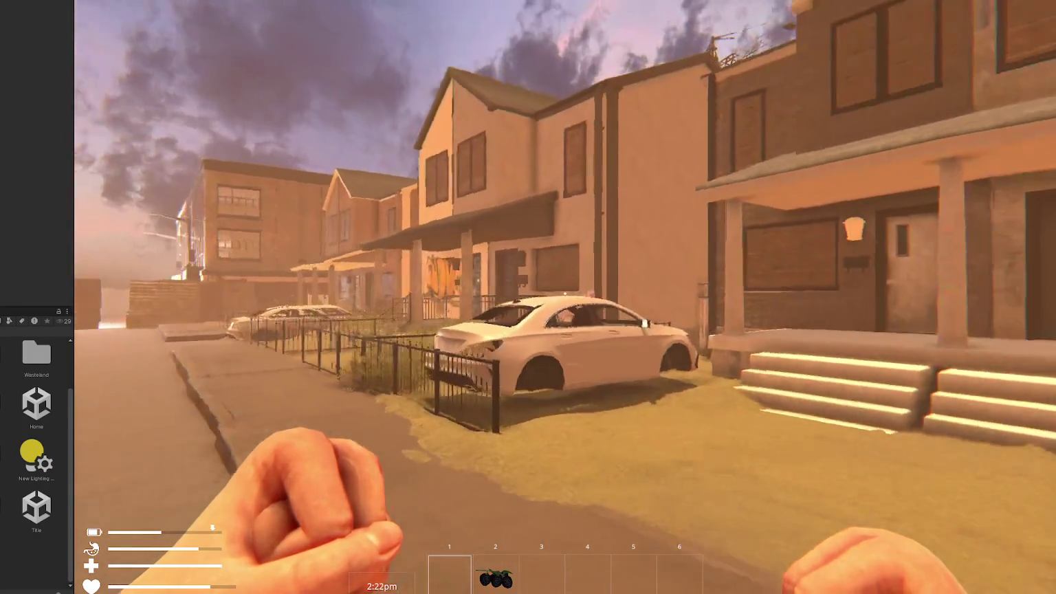
key(s)
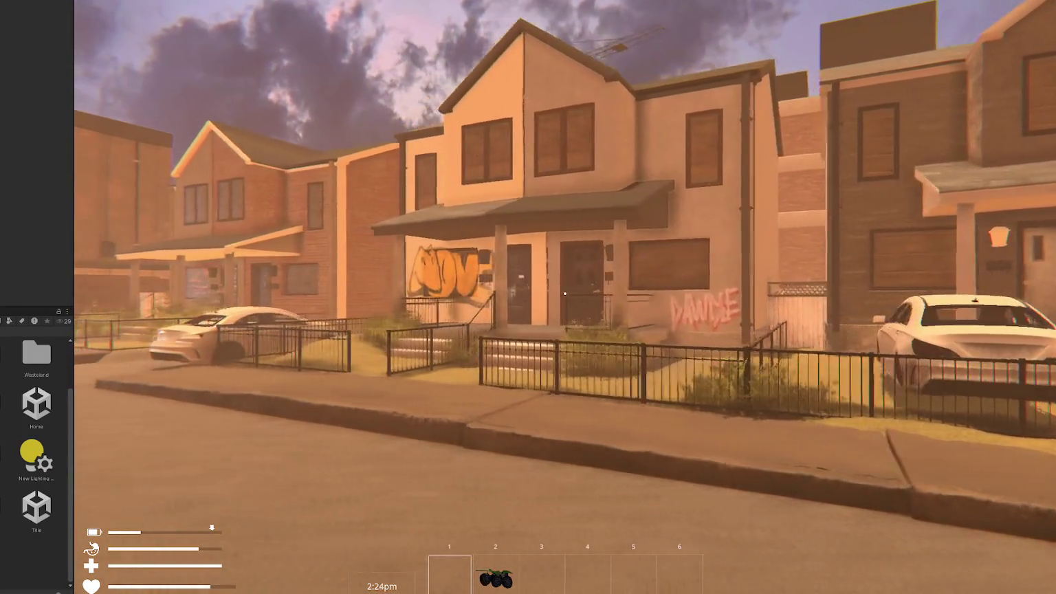
key(w)
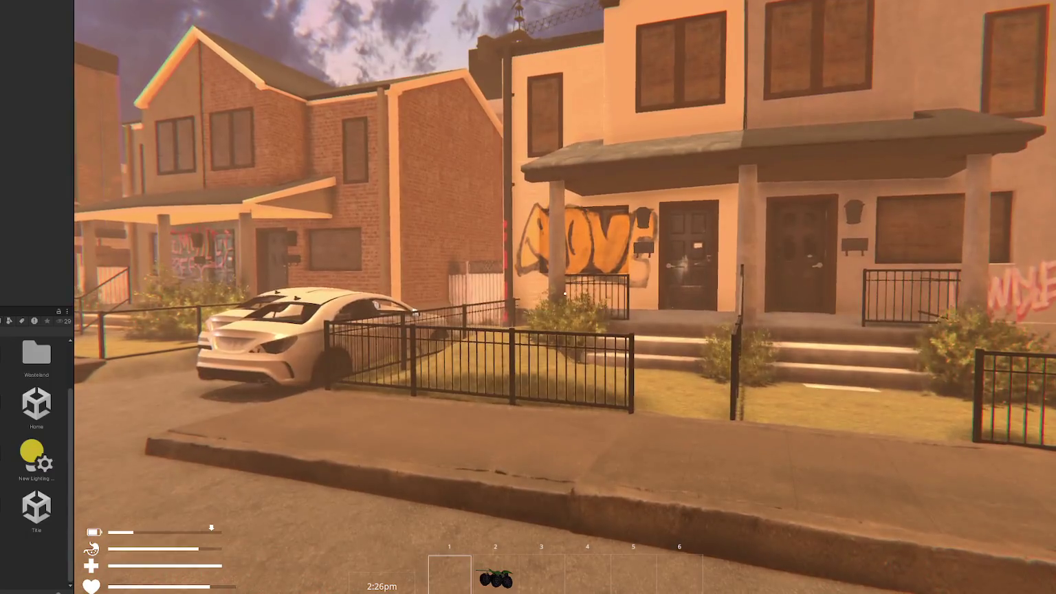
key(w)
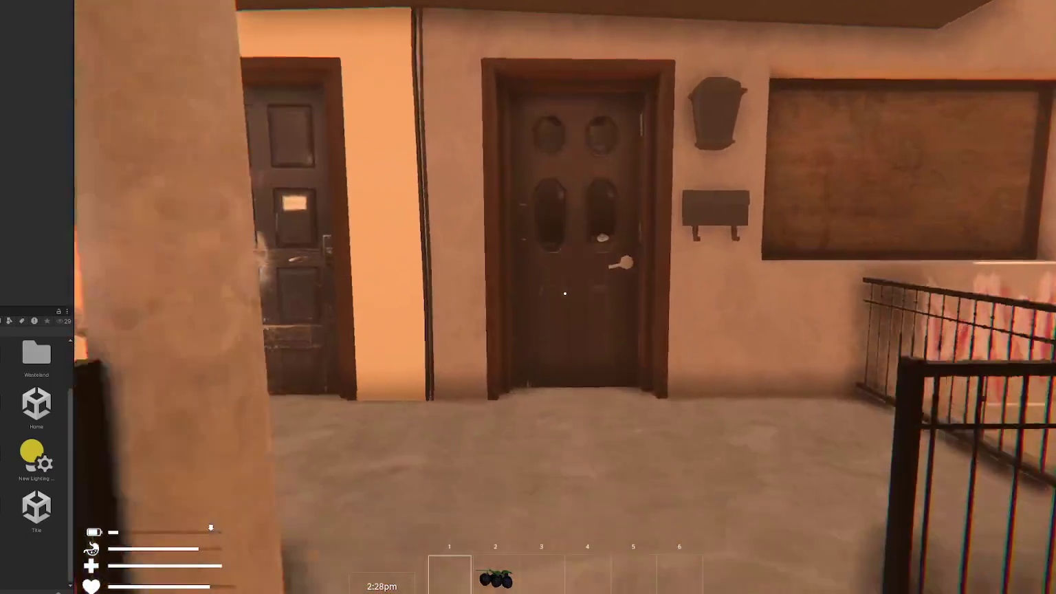
- Inspect the new front door and the DOJO 422 door up close, then leave the game view
key(s)
key(w)
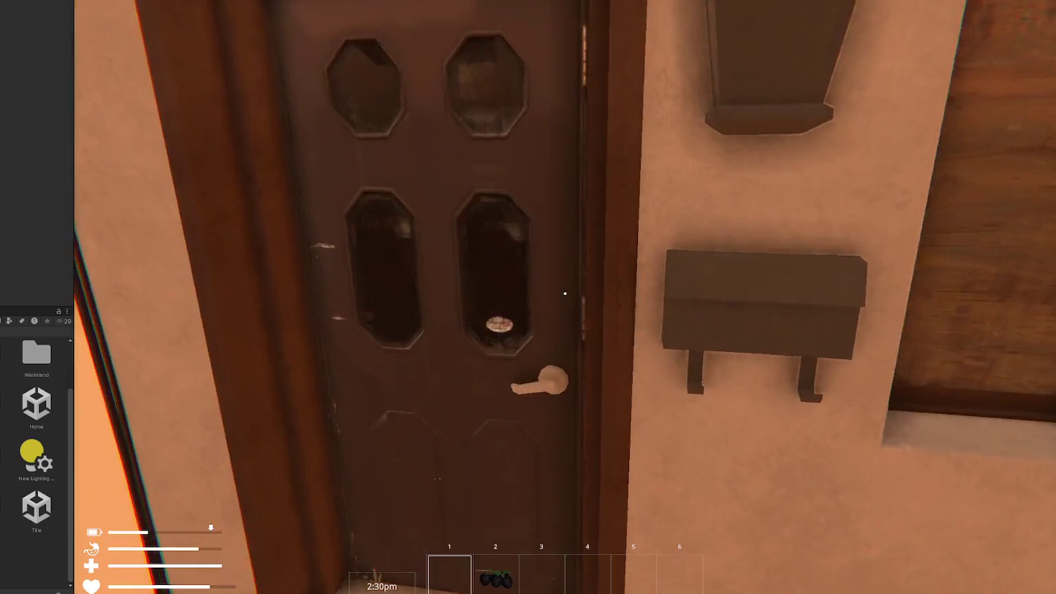
key(w)
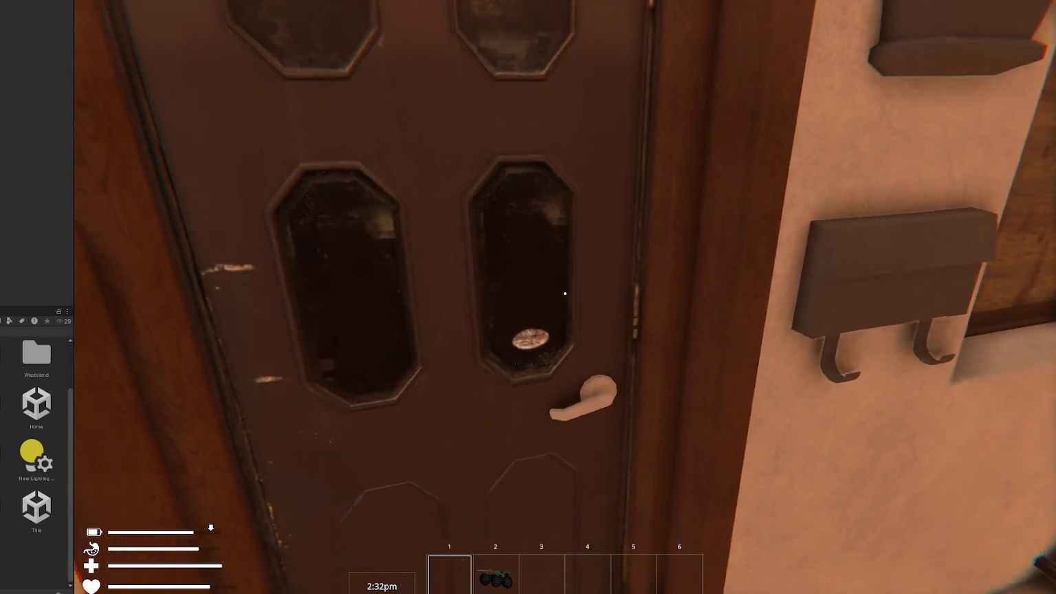
key(w)
key(s)
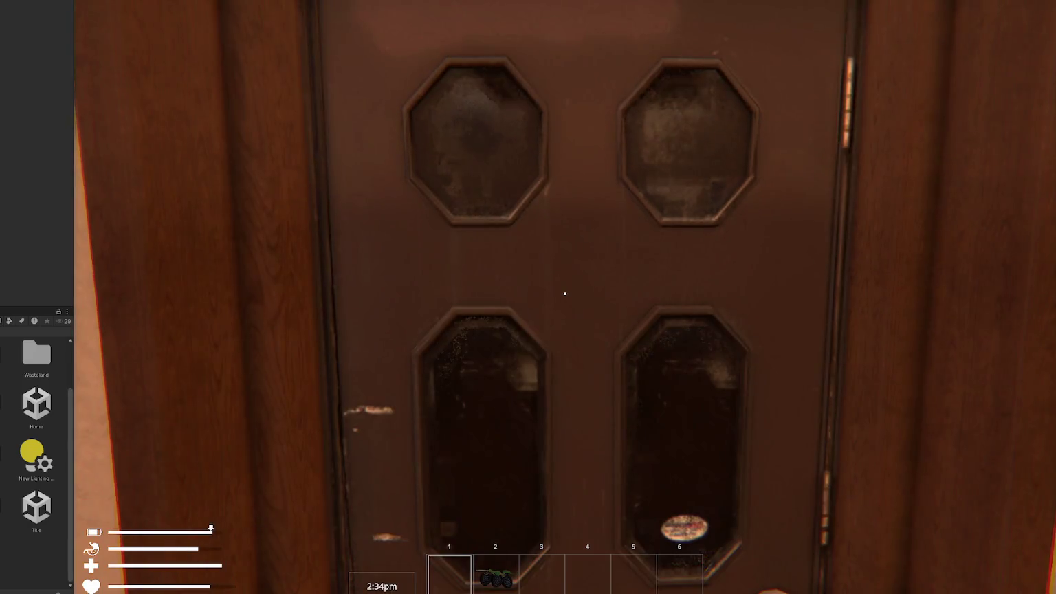
key(s)
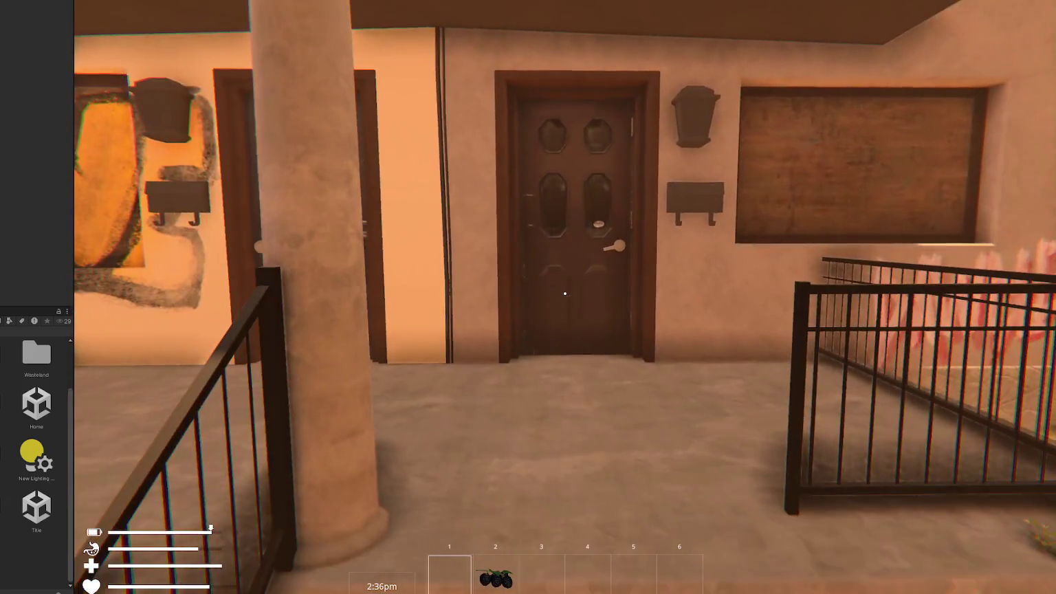
key(w)
key(w)
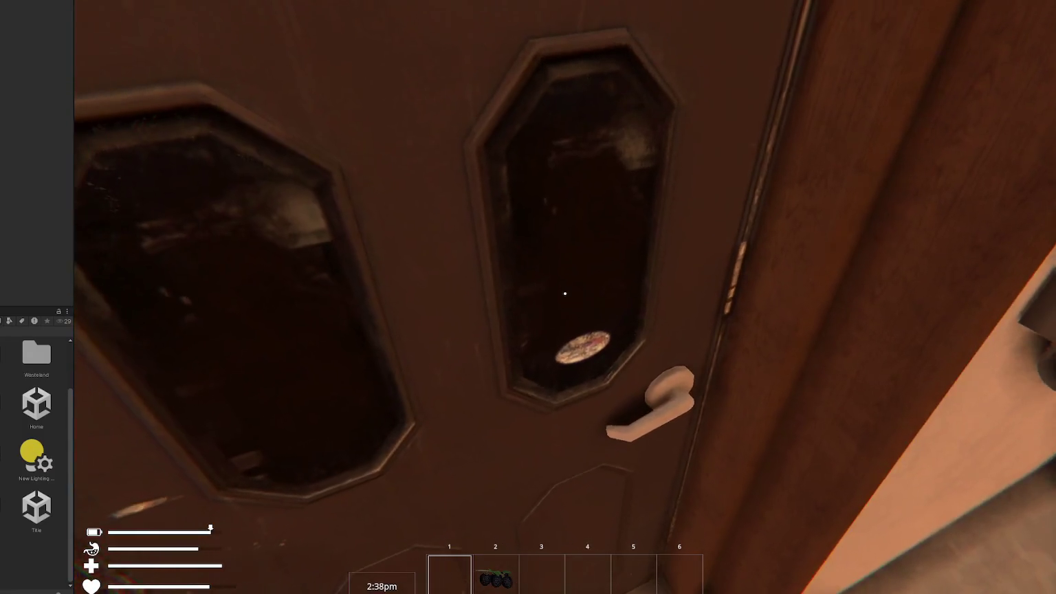
key(s)
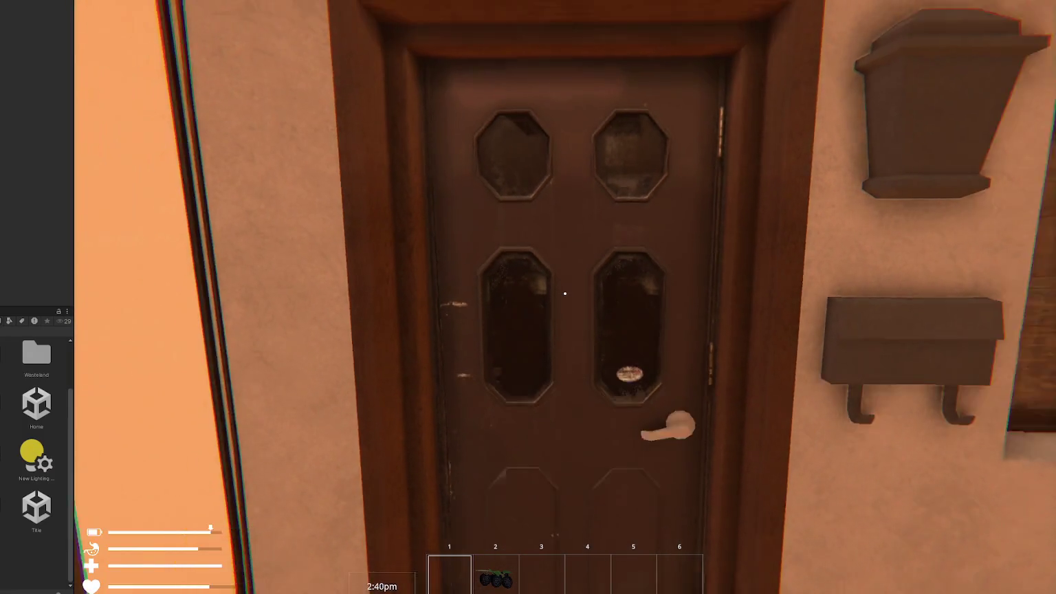
key(s)
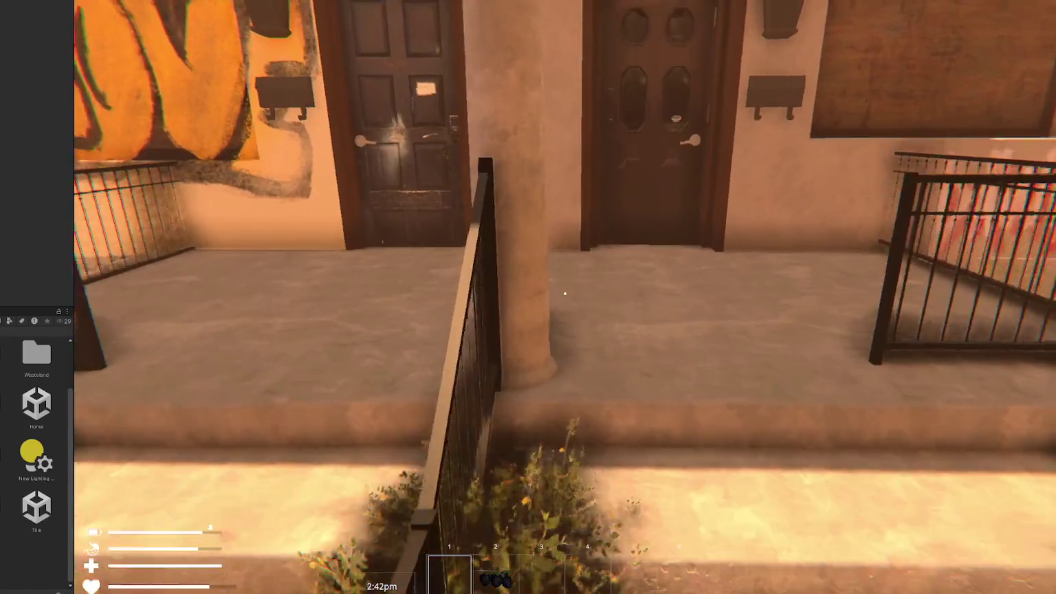
key(w)
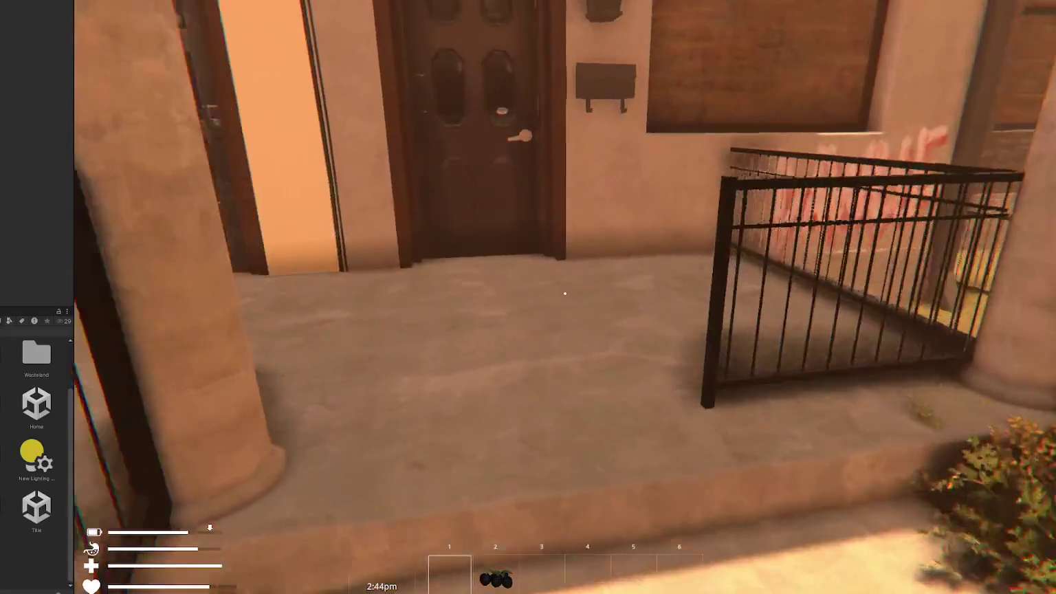
key(w)
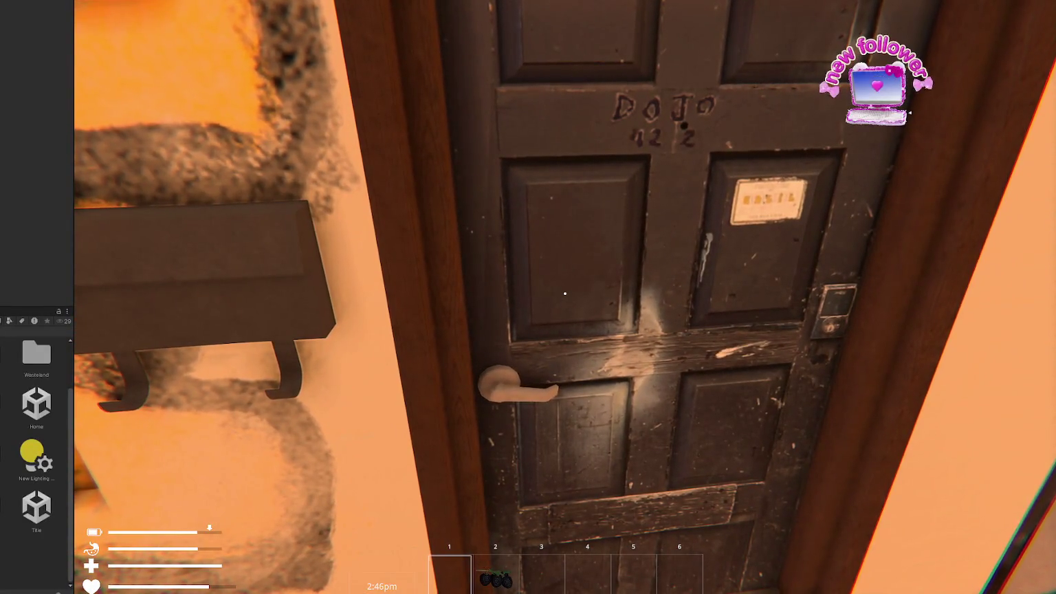
key(d)
key(d)
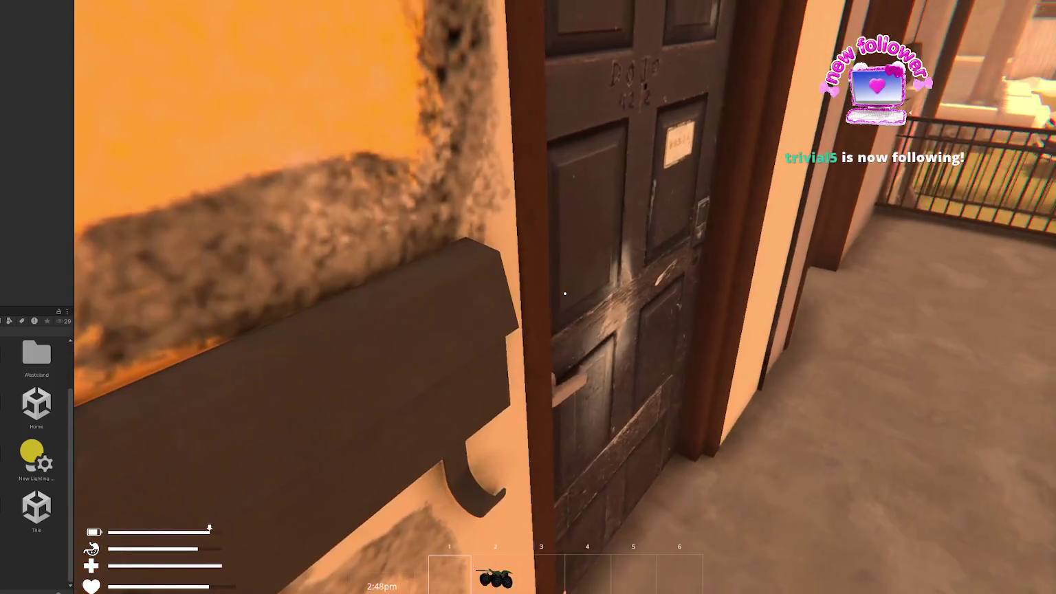
key(d)
key(d)
key(ctrl+p)
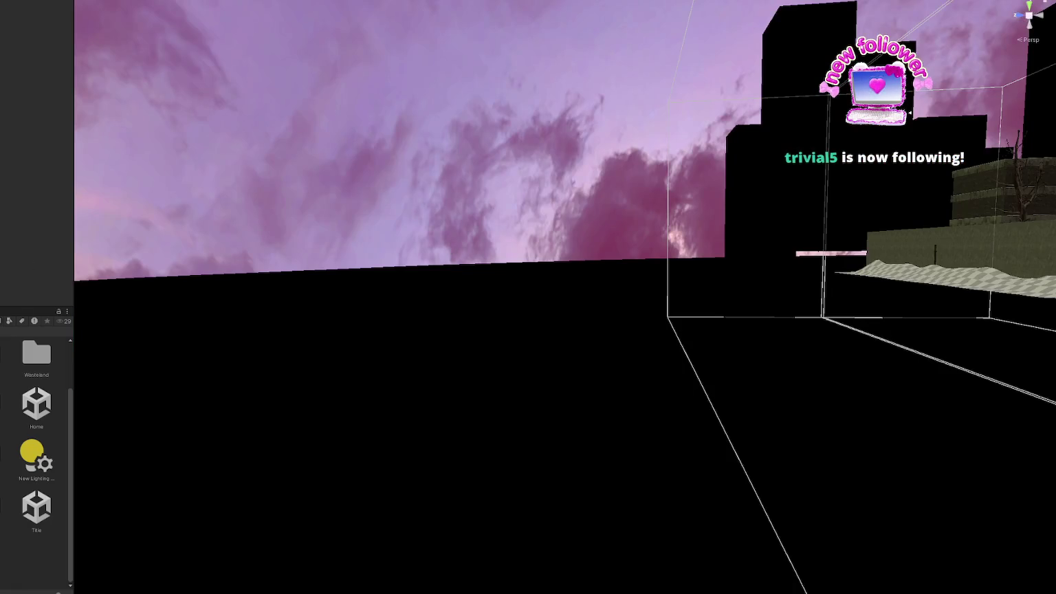
- Return to the running game and raise the door's normal map strength to 6
key(ctrl+p)
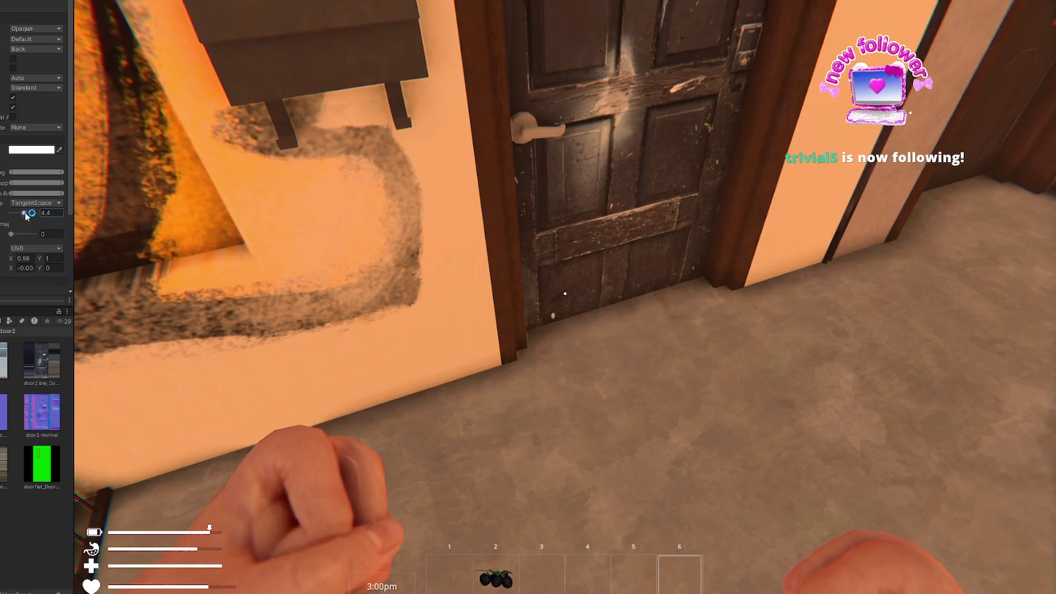
drag(11, 214, 28, 213)
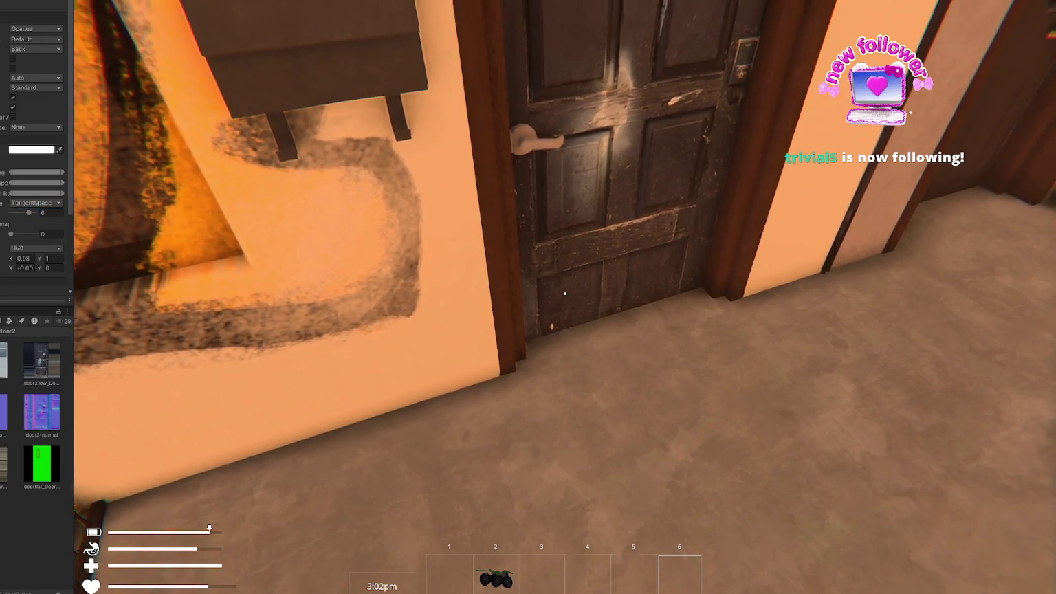
- Back away from the door onto the street and approach the houses' porch doors again
key(s)
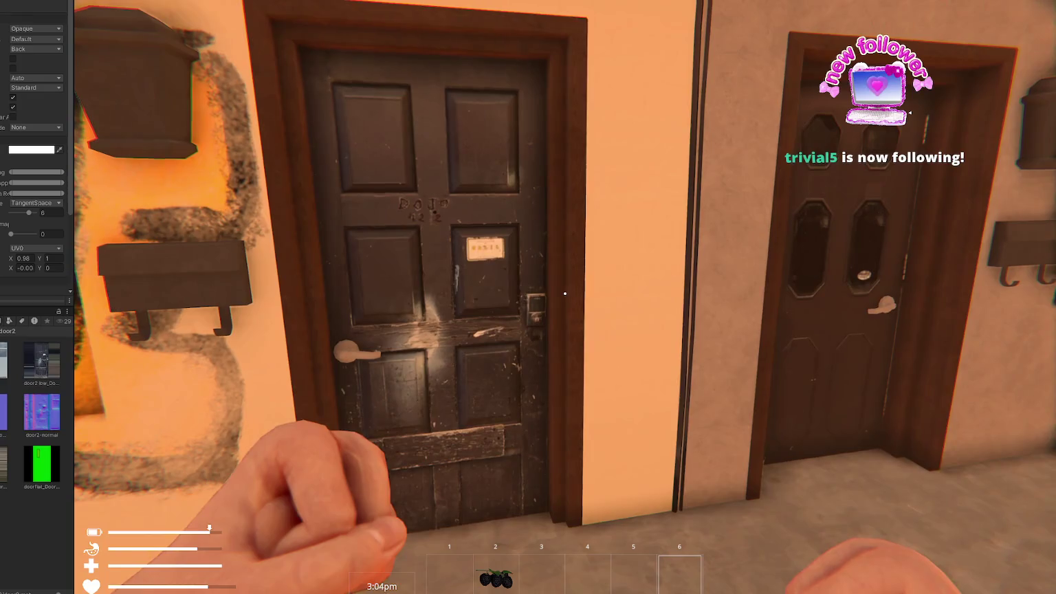
key(s)
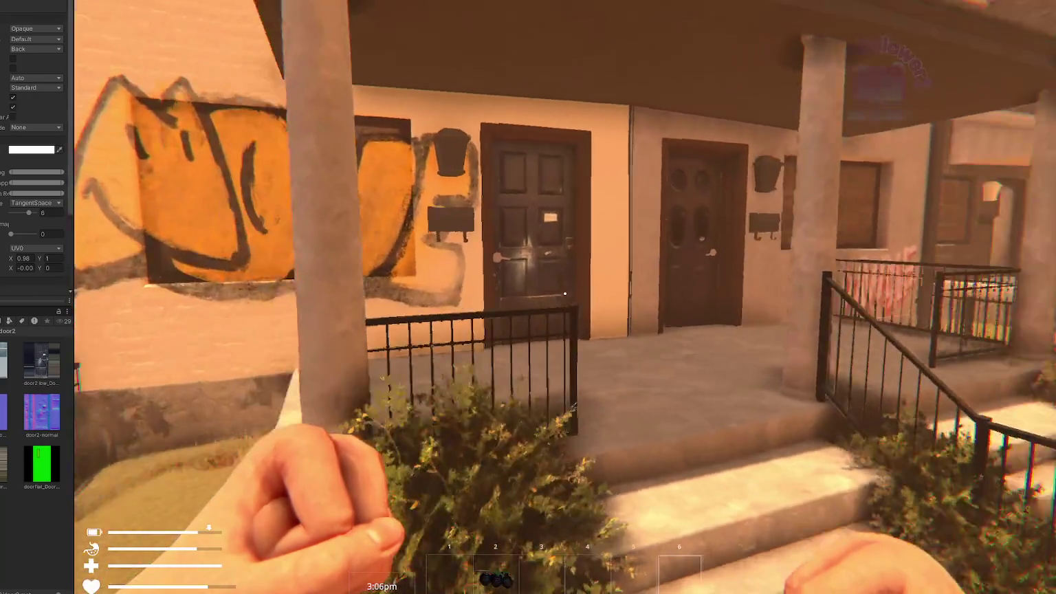
key(s)
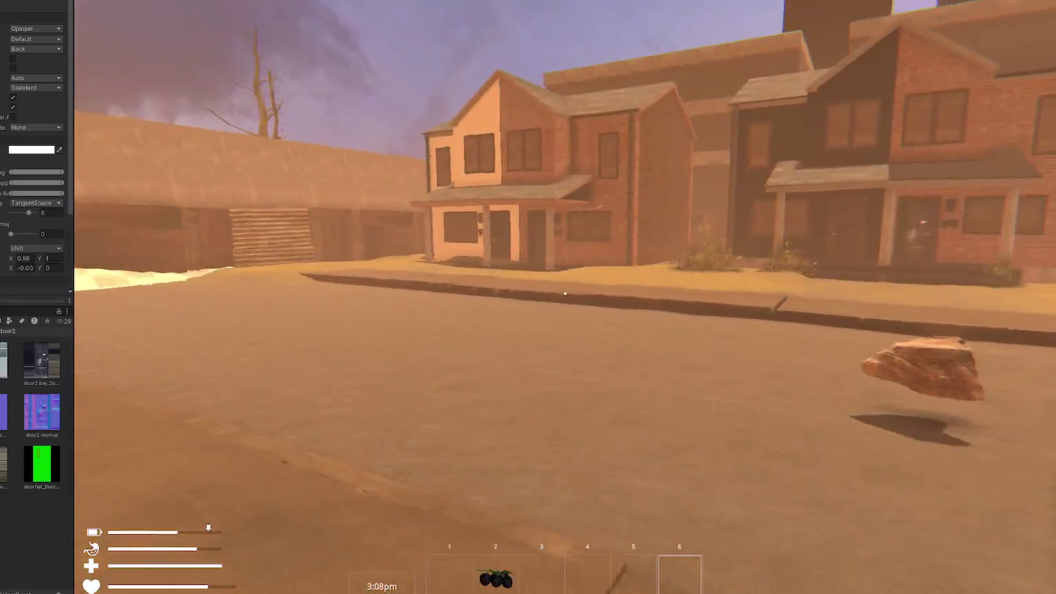
key(s)
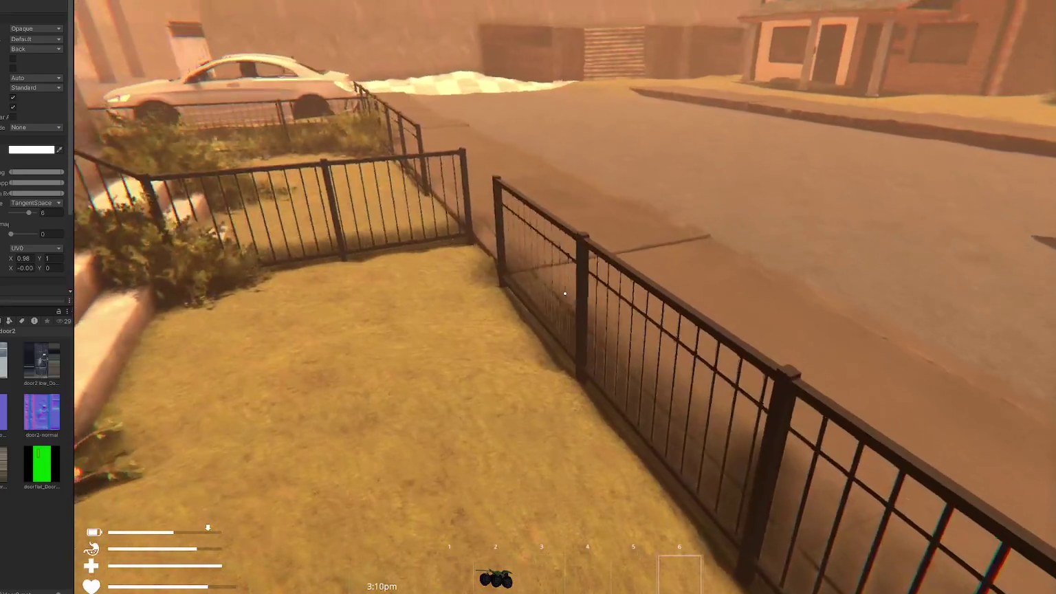
key(s)
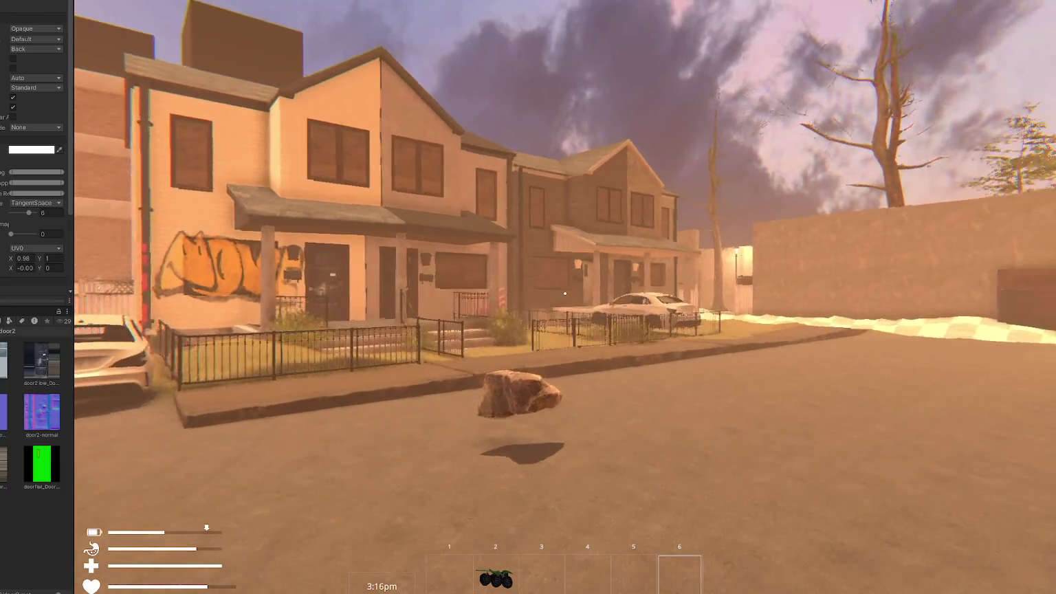
key(w)
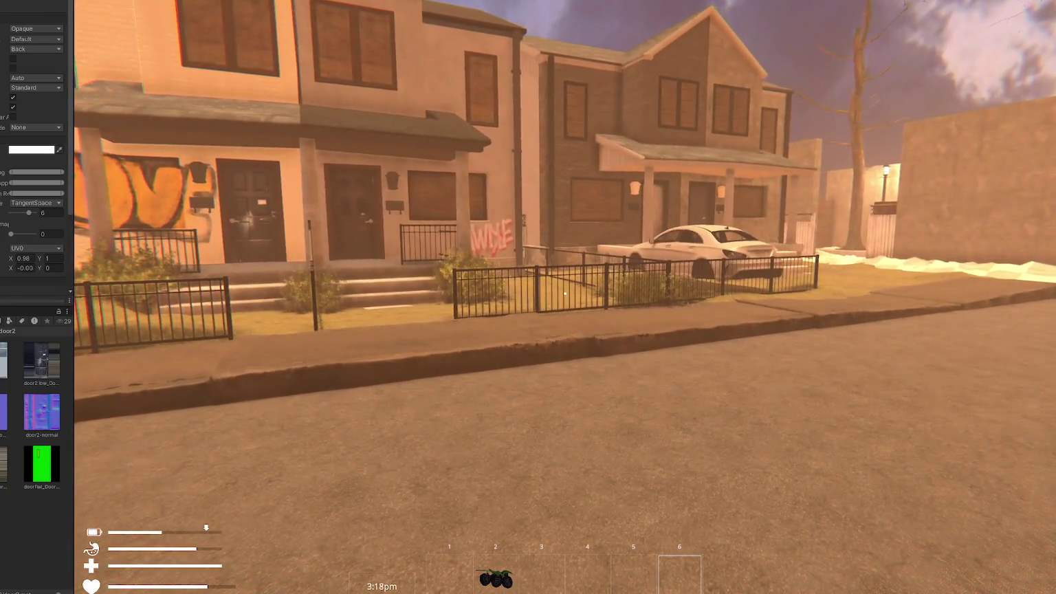
key(a)
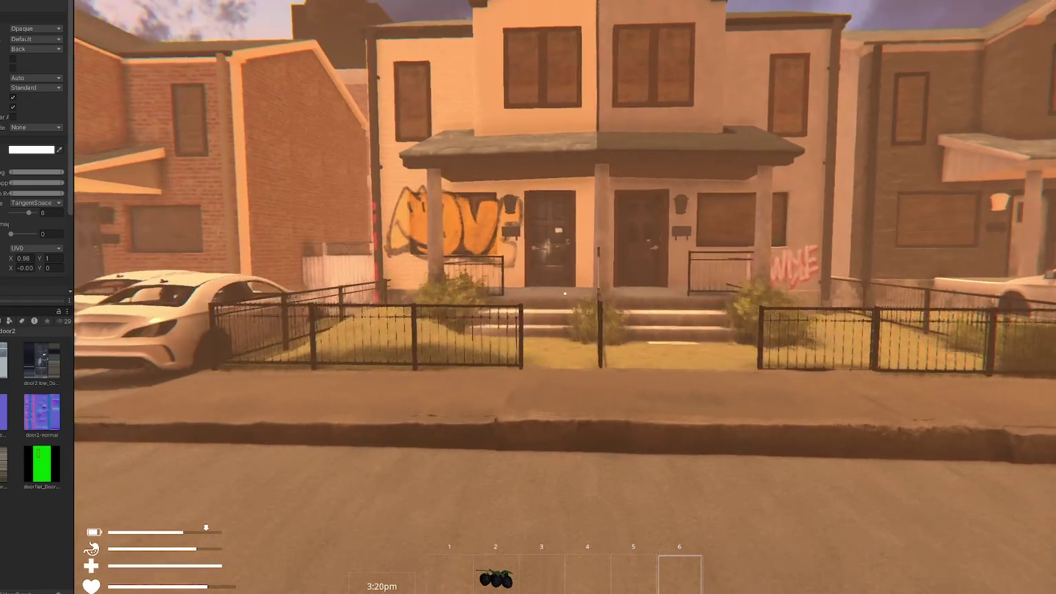
key(w)
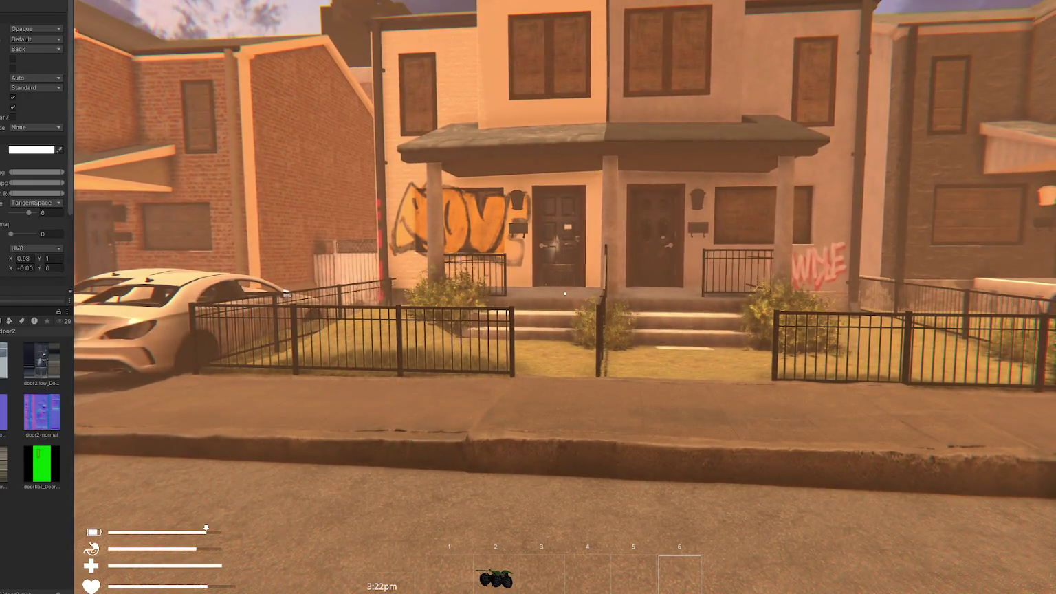
key(w)
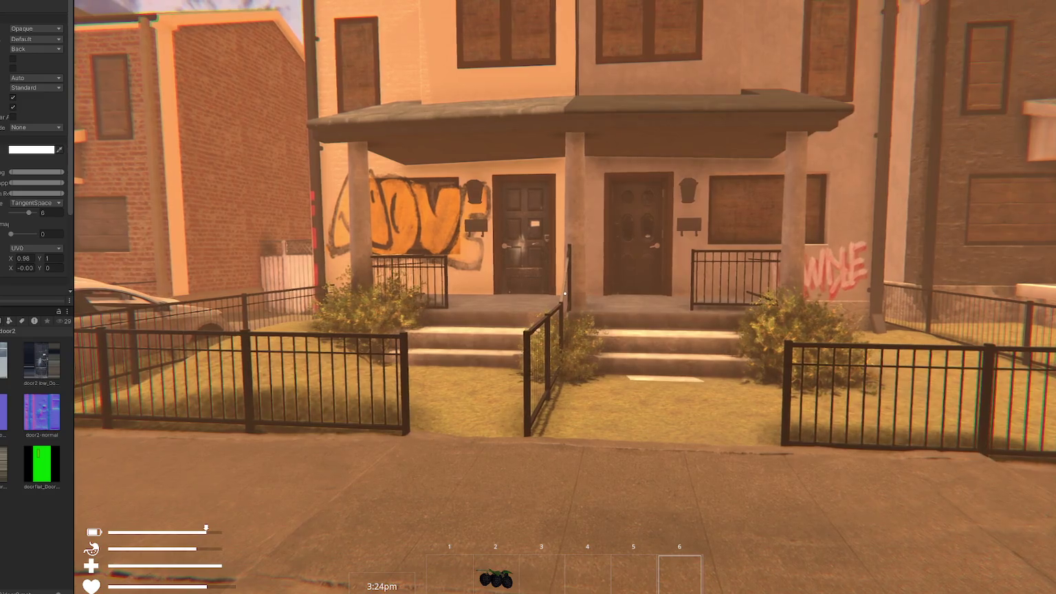
- Walk along the houses to the brick house's fenced porch, then stop Play mode
key(s)
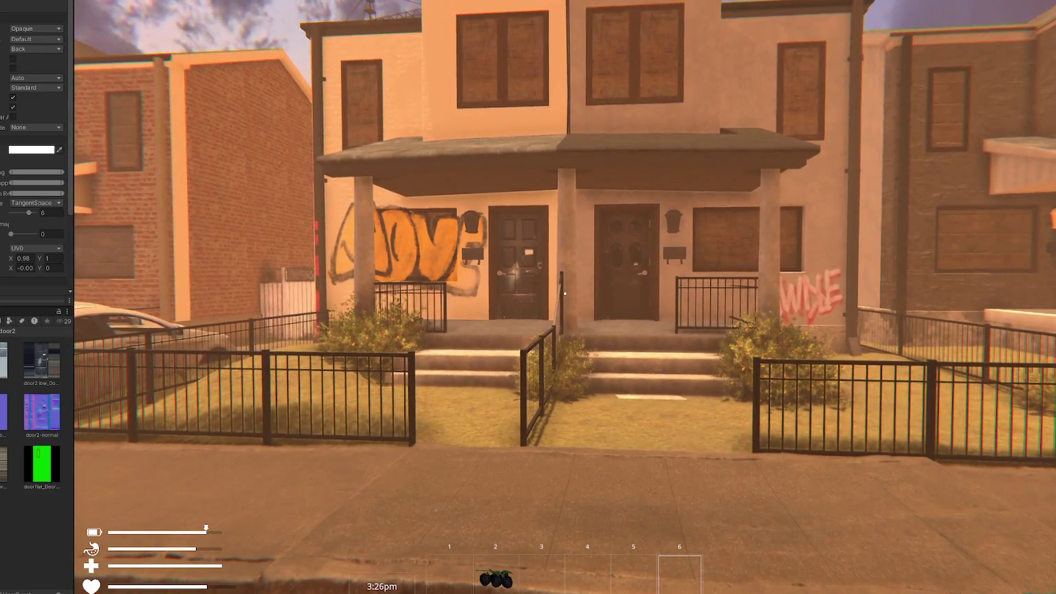
key(w)
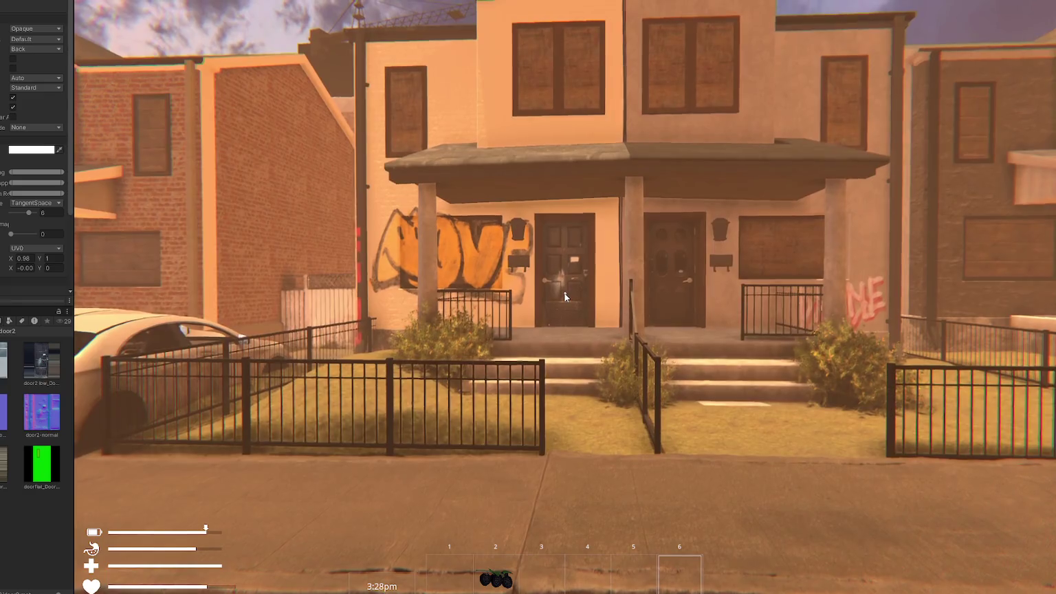
key(d)
key(a)
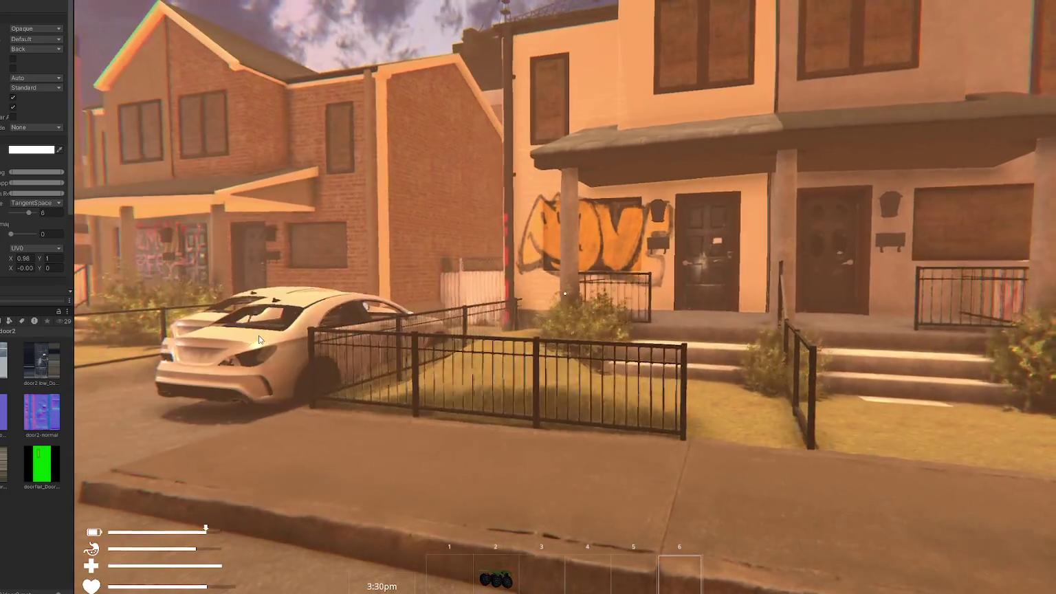
key(a)
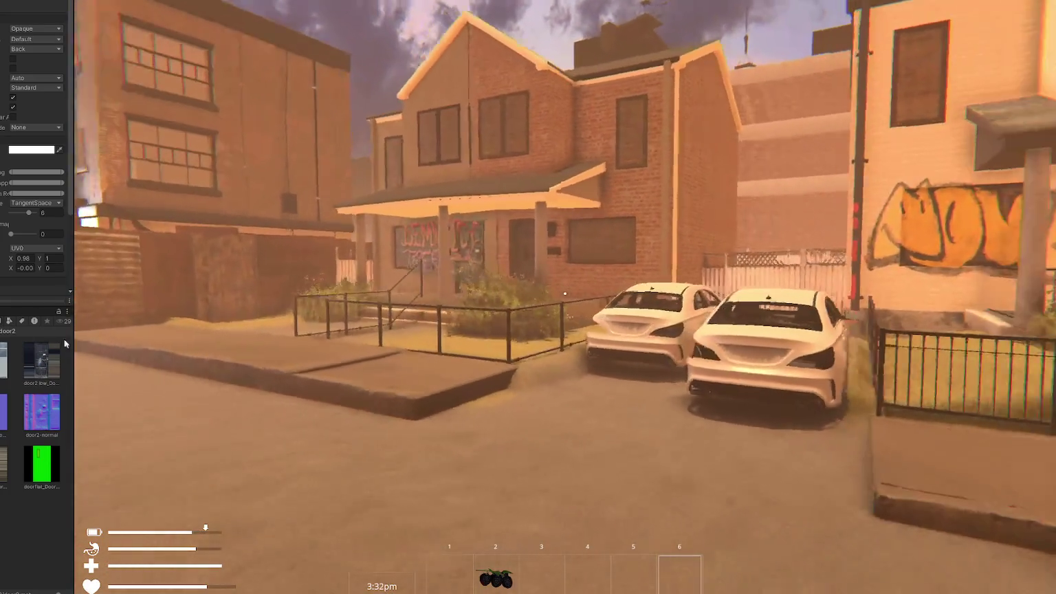
key(w)
click(565, 294)
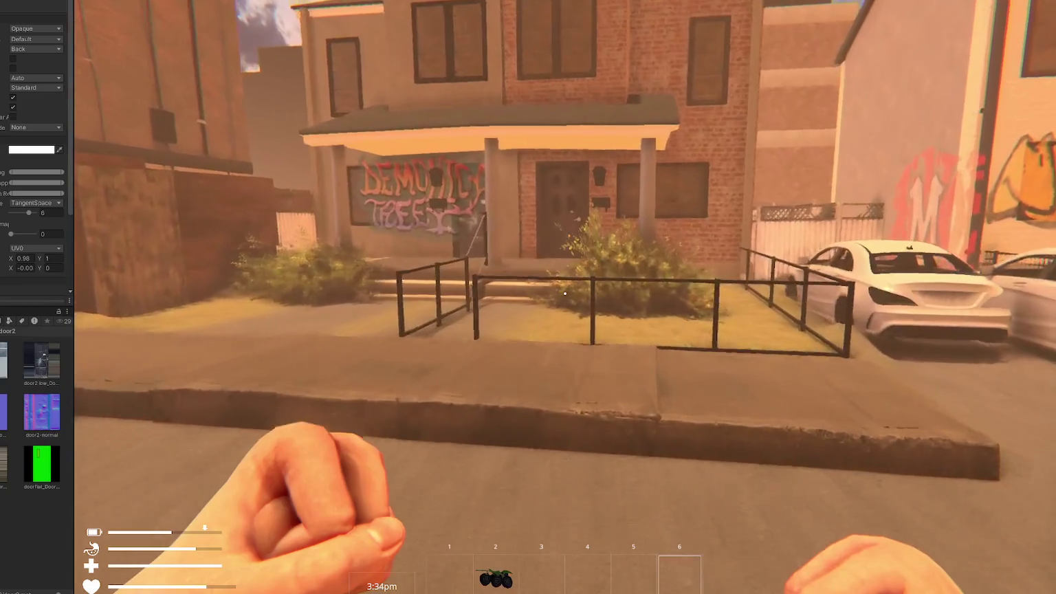
key(w)
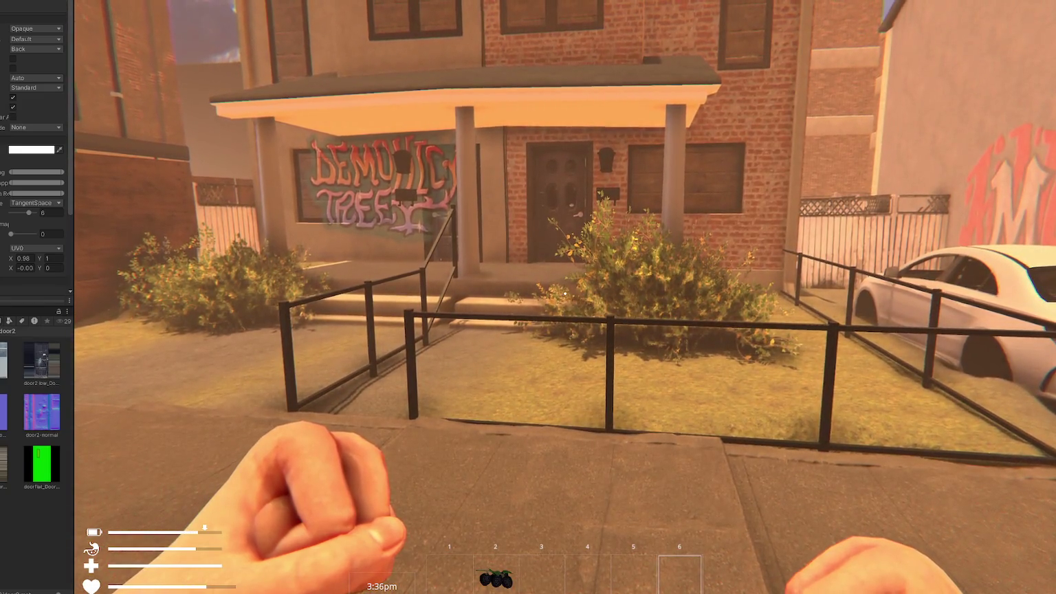
key(ctrl+p)
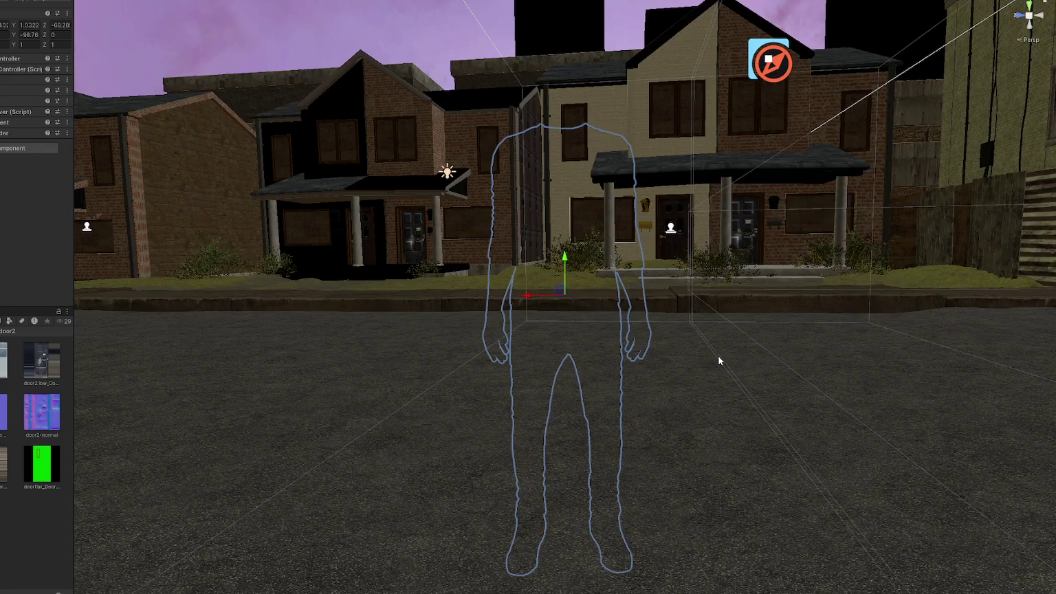
- Select the front-yard fence and scroll through its material settings in the Inspector
key(w)
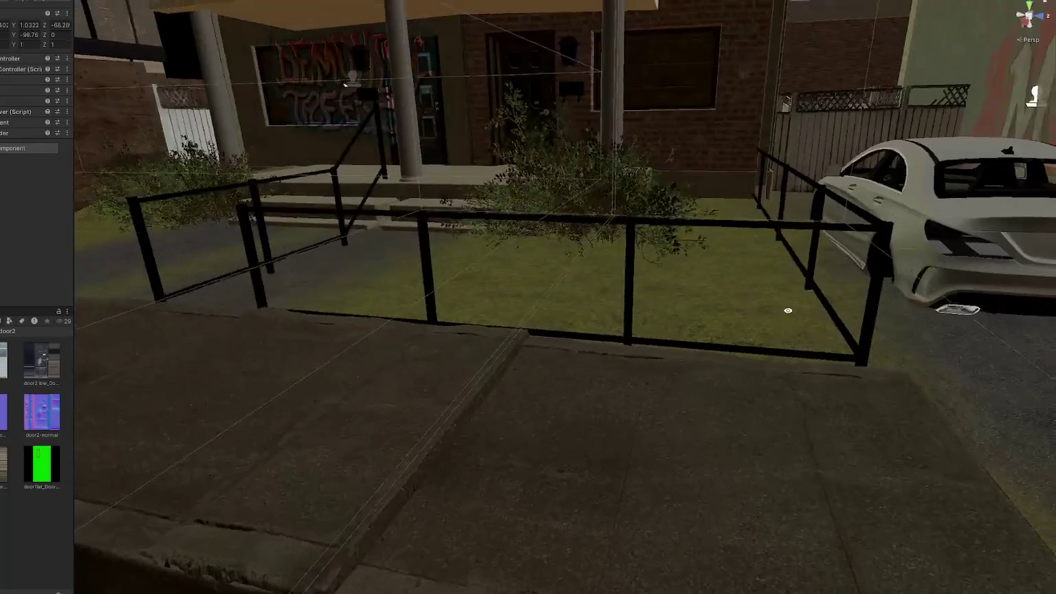
click(686, 233)
scroll(1, 446, down, 3)
scroll(11, 469, down, 2)
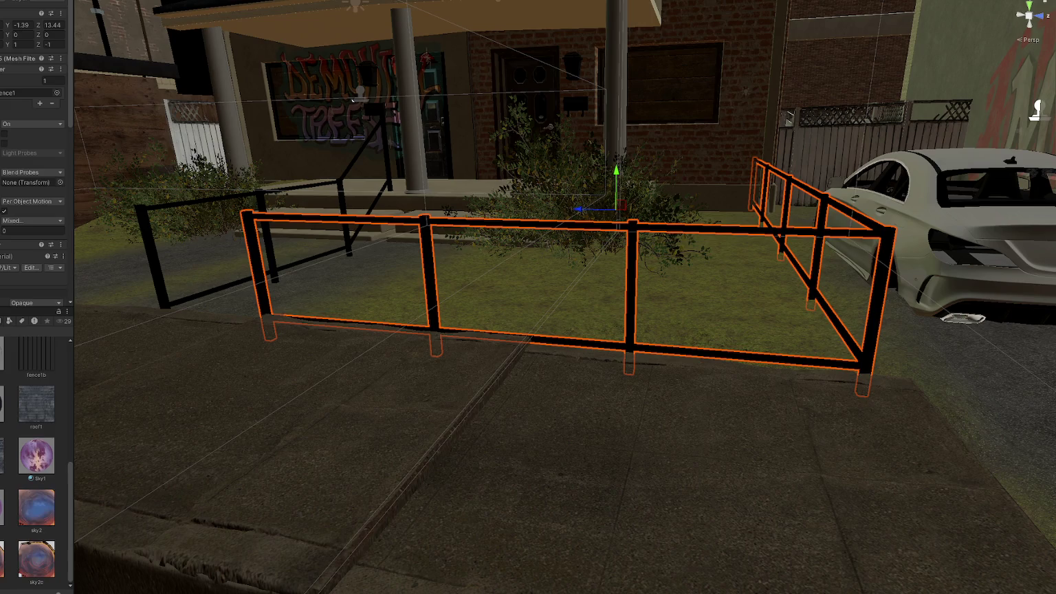
scroll(34, 172, down, 3)
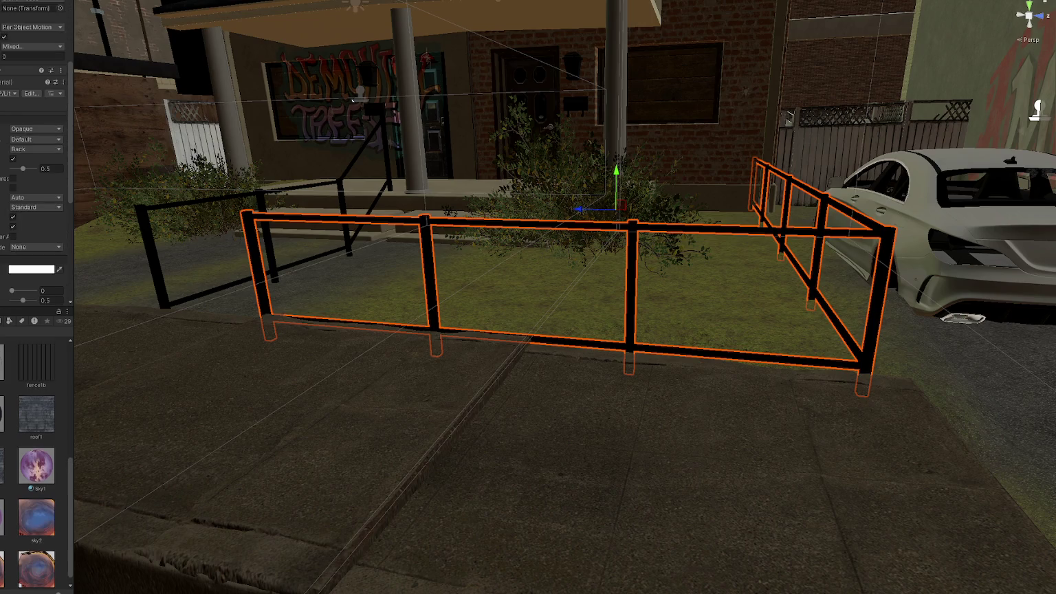
scroll(34, 172, down, 2)
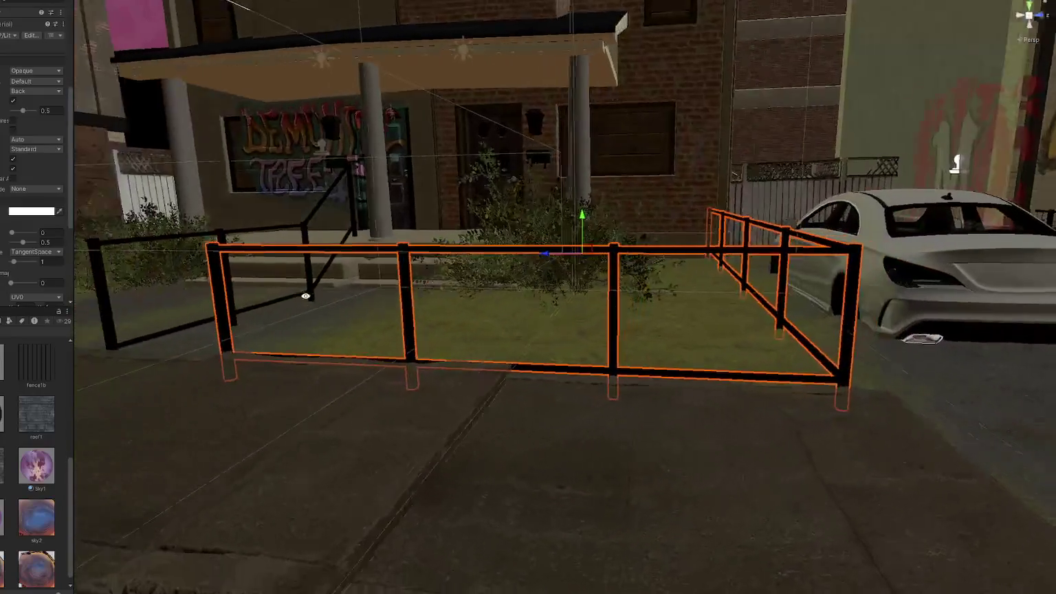
drag(305, 295, 306, 307)
scroll(38, 275, down, 2)
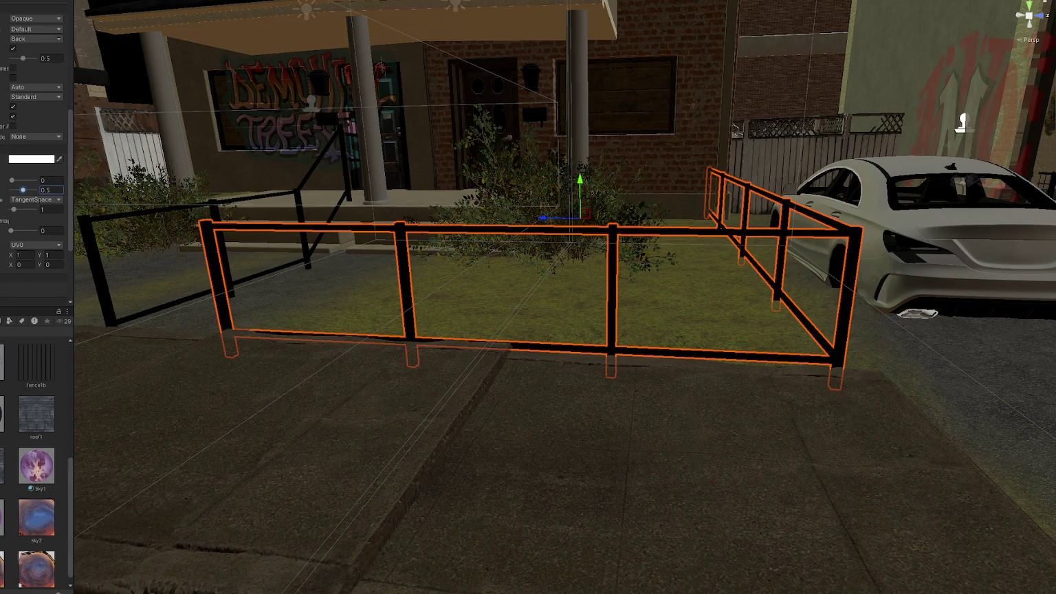
scroll(341, 276, down, 2)
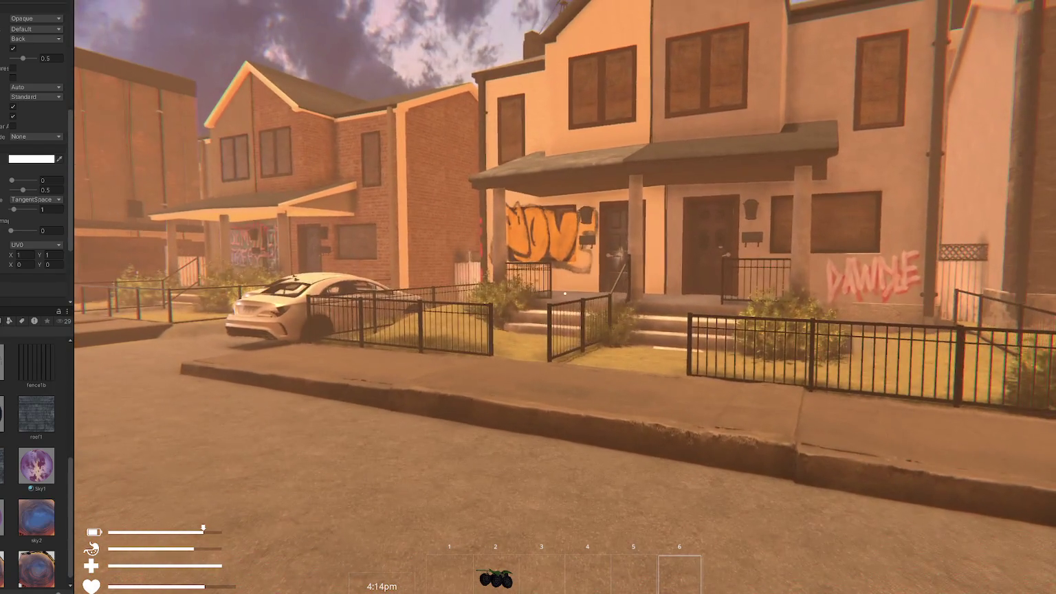
- Bring up the game's pause menu with Escape
key(Escape)
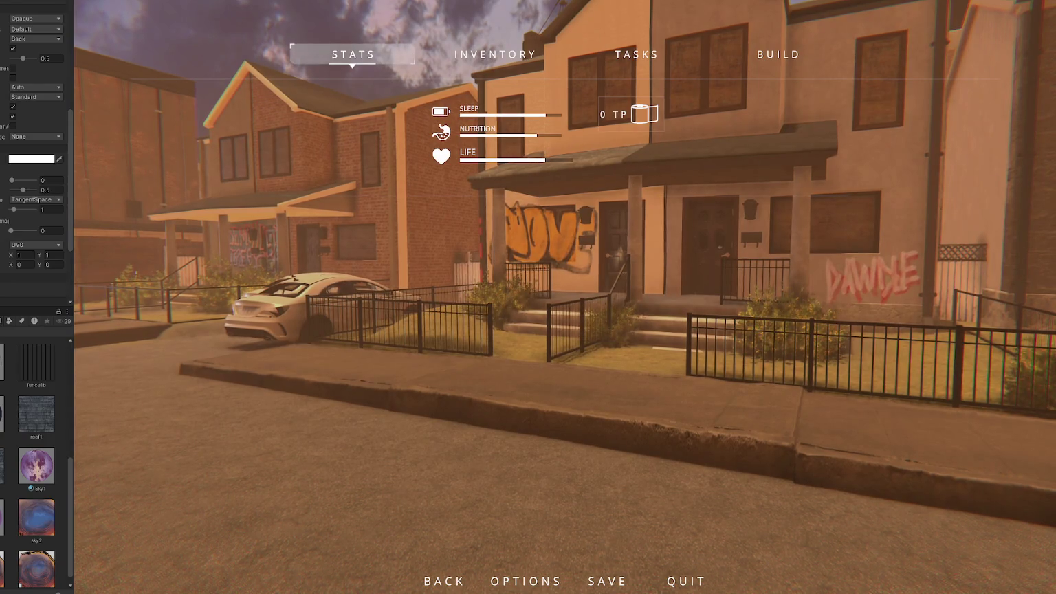